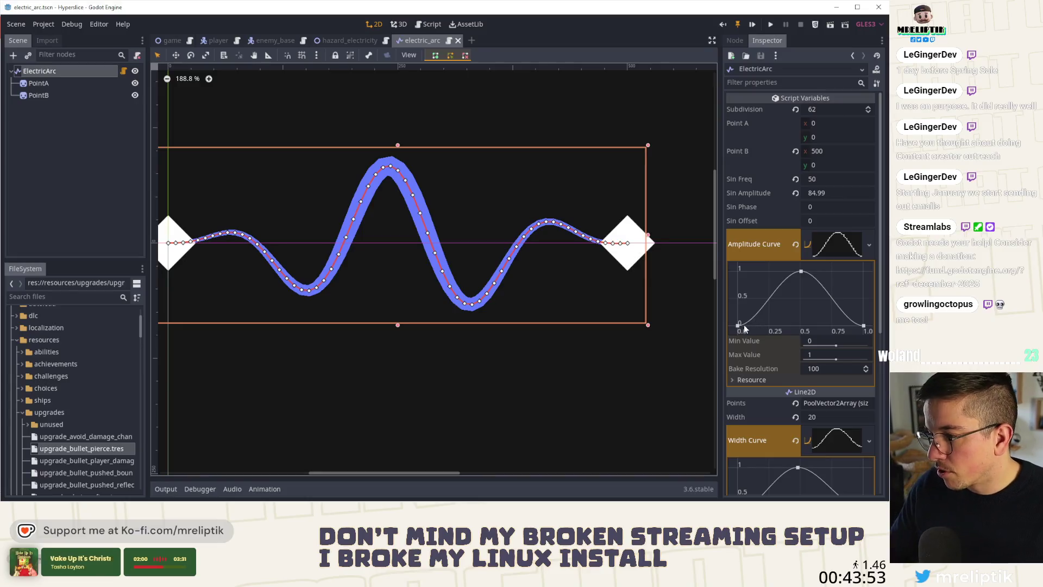
Step: Try different heights for the Amplitude Curve endpoints, leaving the first point at 0
left_click(738, 325)
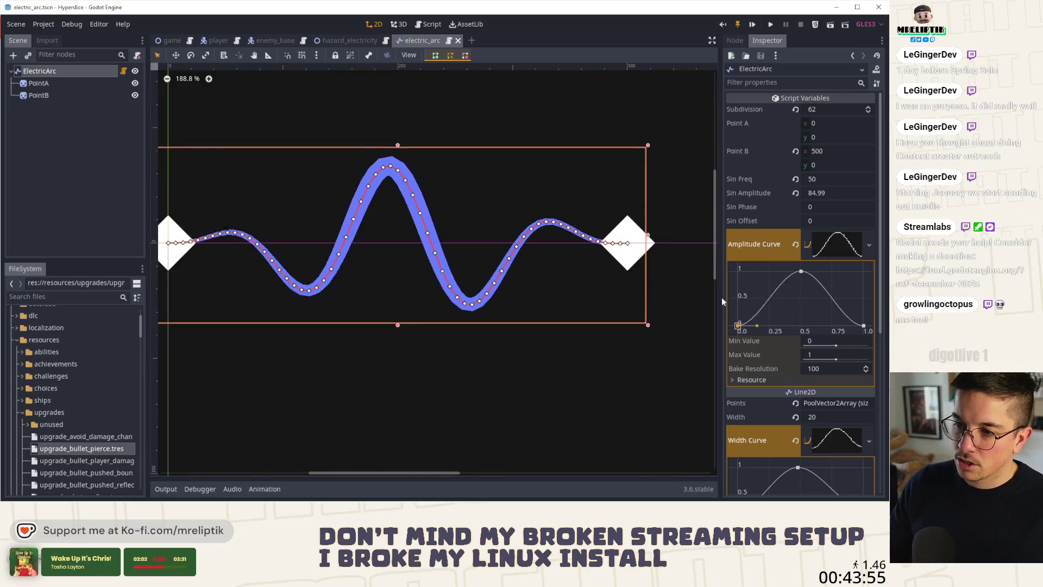
left_click_drag(721, 310, 706, 179)
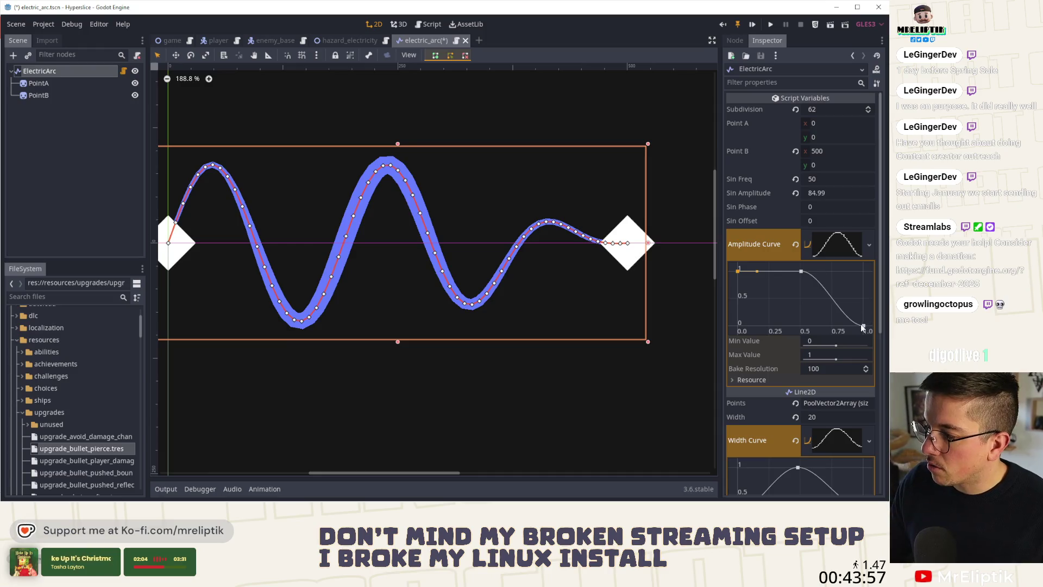
left_click_drag(864, 326, 863, 272)
scroll(340, 279, "down", 1)
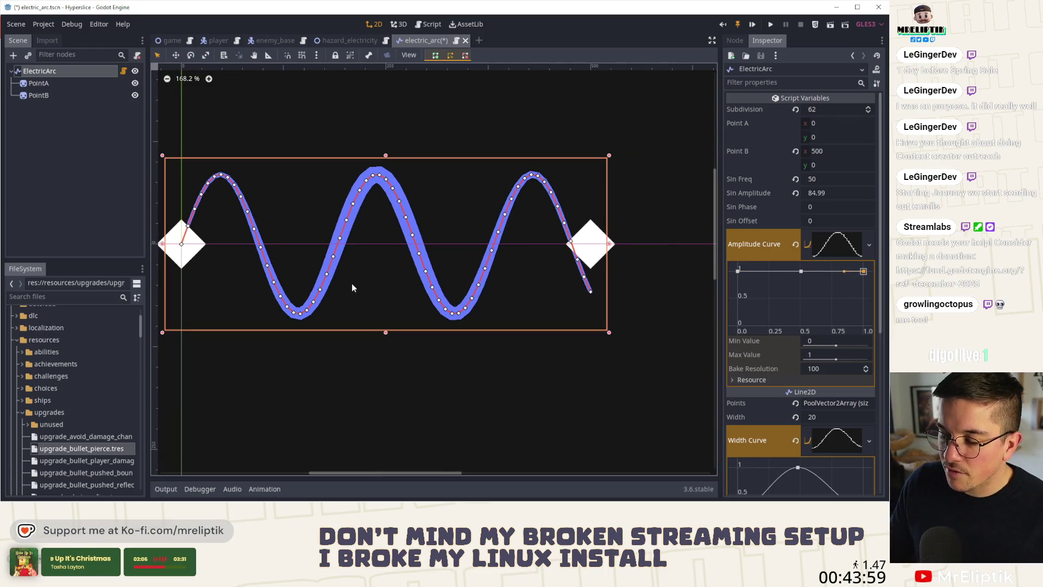
left_click_drag(352, 288, 376, 275)
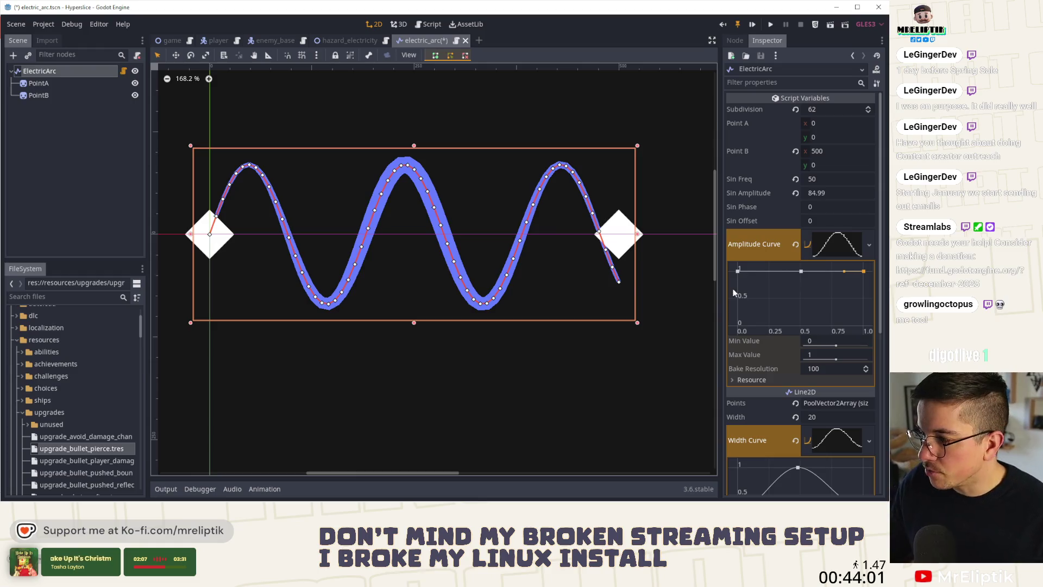
left_click_drag(738, 270, 738, 325)
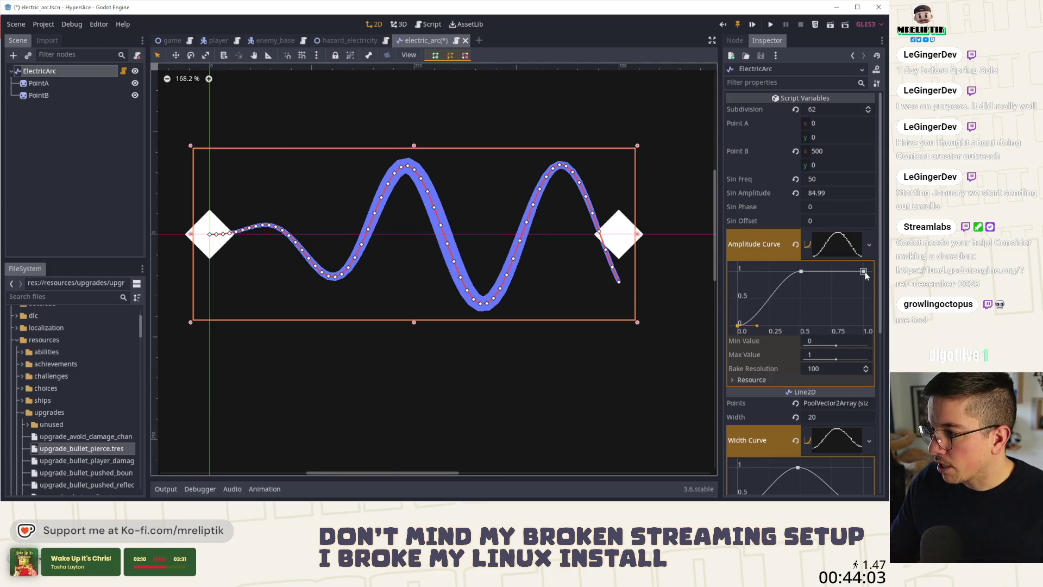
left_click_drag(865, 272, 864, 325)
Step: On ElectricArc, raise the curve's right endpoint to 1 and set Sin Freq to 50.129
left_click(70, 177)
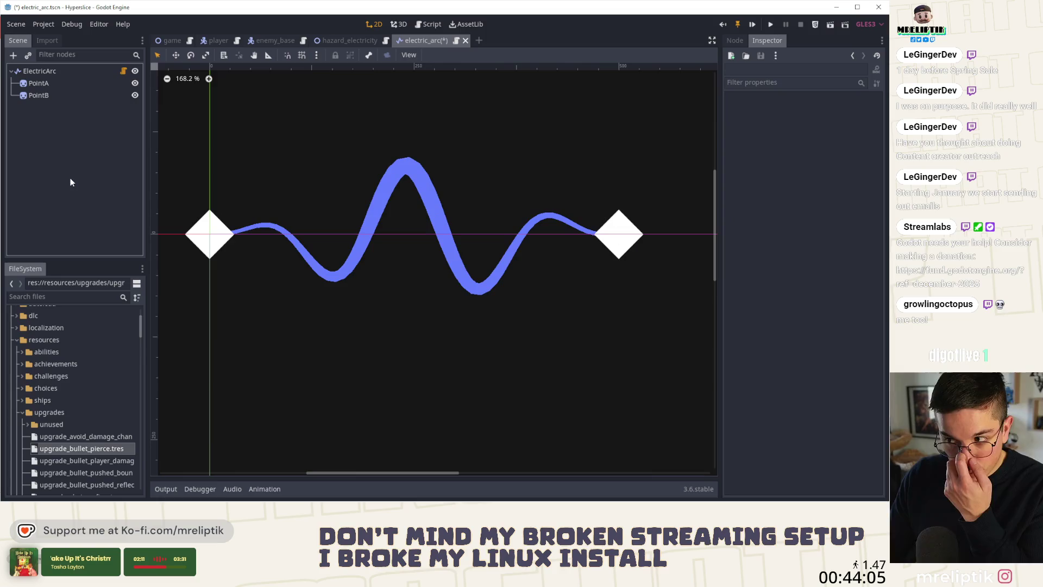
left_click(53, 72)
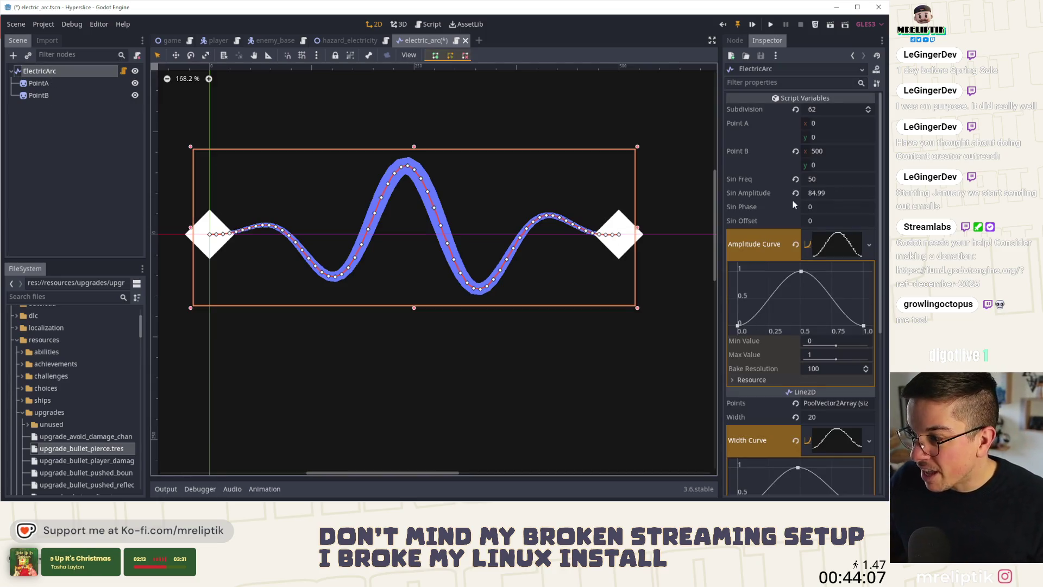
left_click_drag(813, 179, 817, 179)
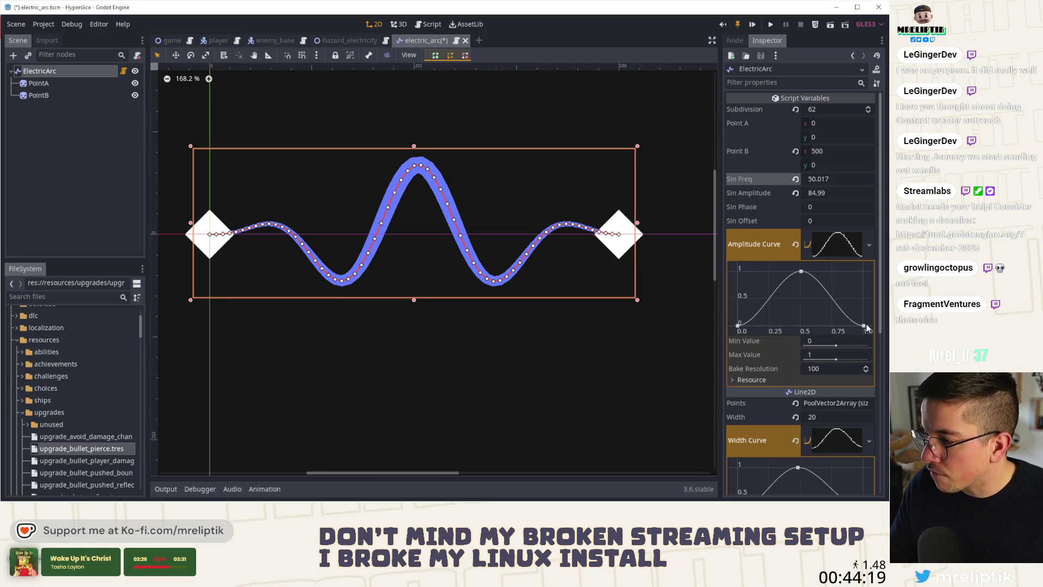
left_click_drag(863, 325, 864, 271)
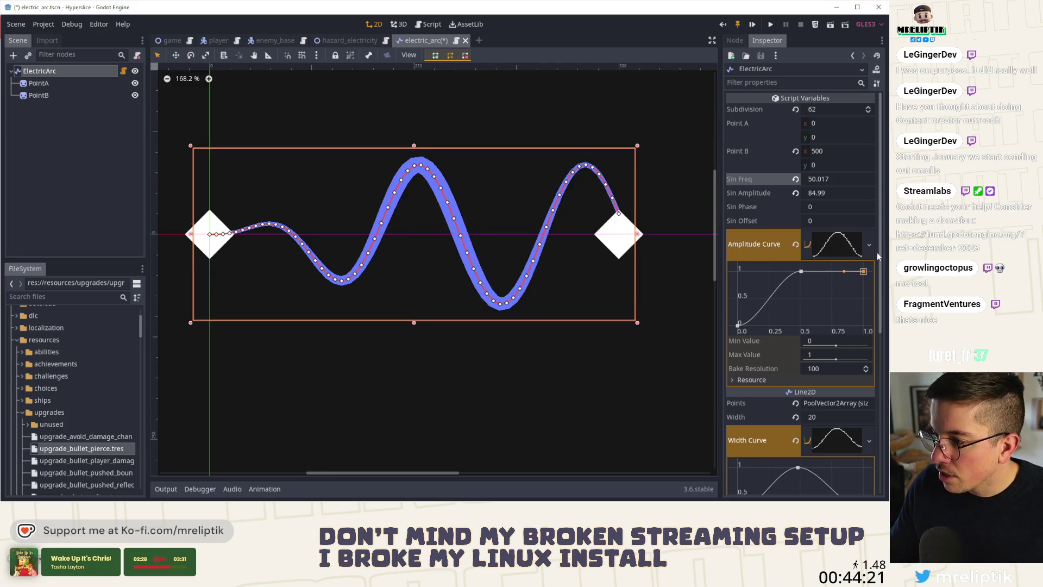
mouse_move(830, 182)
left_mouse_down()
mouse_move(843, 182)
mouse_move(821, 182)
mouse_move(833, 182)
left_mouse_up()
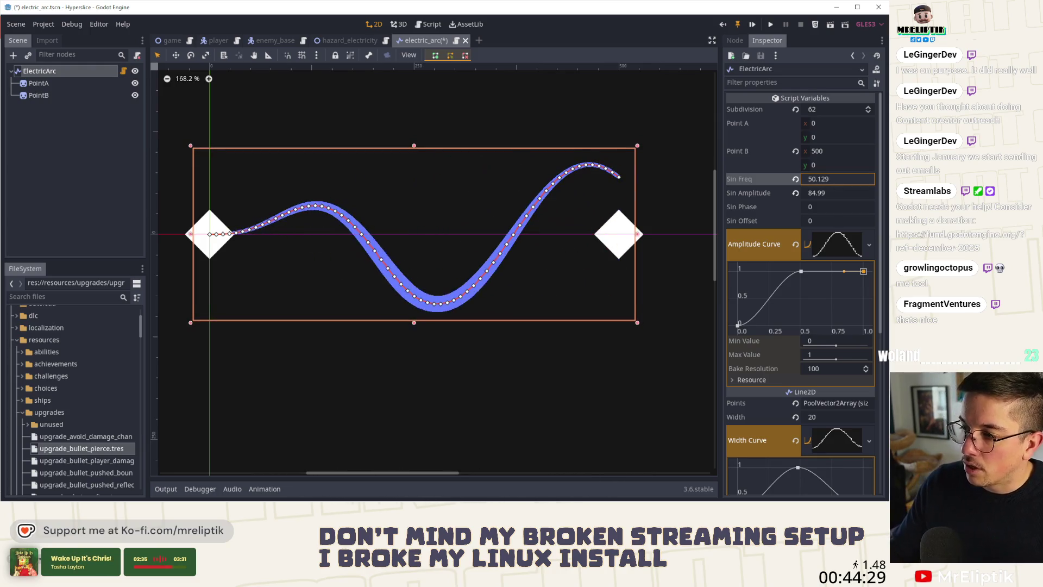
Step: Drop the Amplitude Curve's right endpoint to 0 and lower Sin Freq to 49.854
left_click_drag(864, 271, 864, 326)
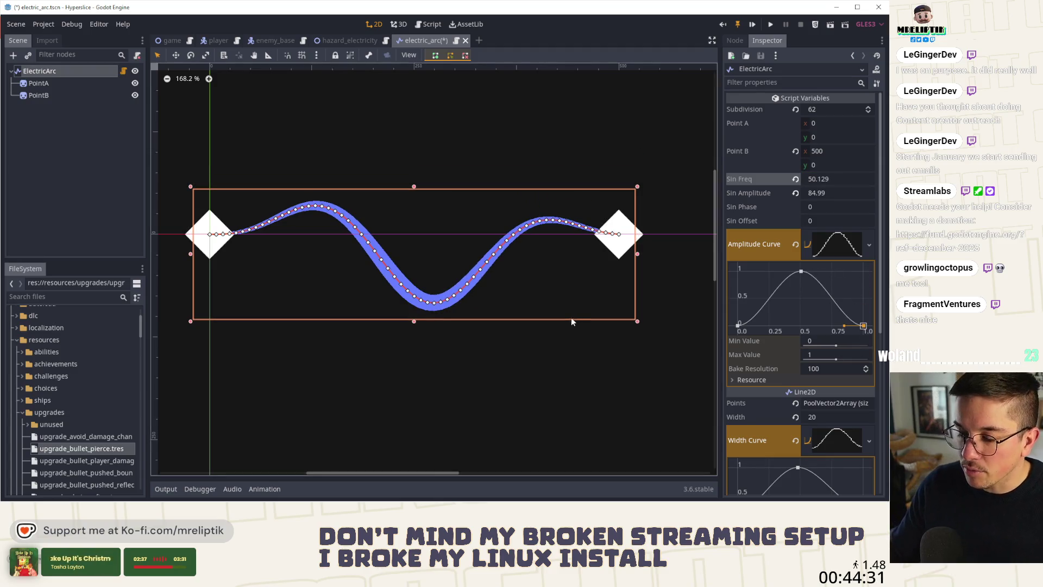
mouse_move(837, 179)
left_mouse_down()
mouse_move(812, 179)
mouse_move(829, 179)
left_mouse_up()
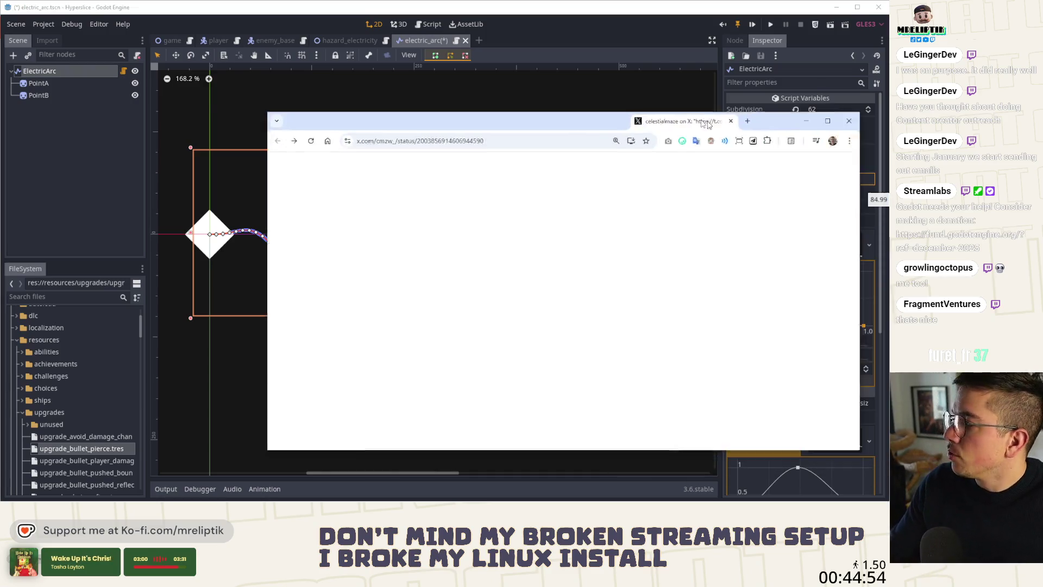
mouse_move(650, 124)
left_mouse_down()
mouse_move(429, 96)
mouse_move(447, 91)
left_mouse_up()
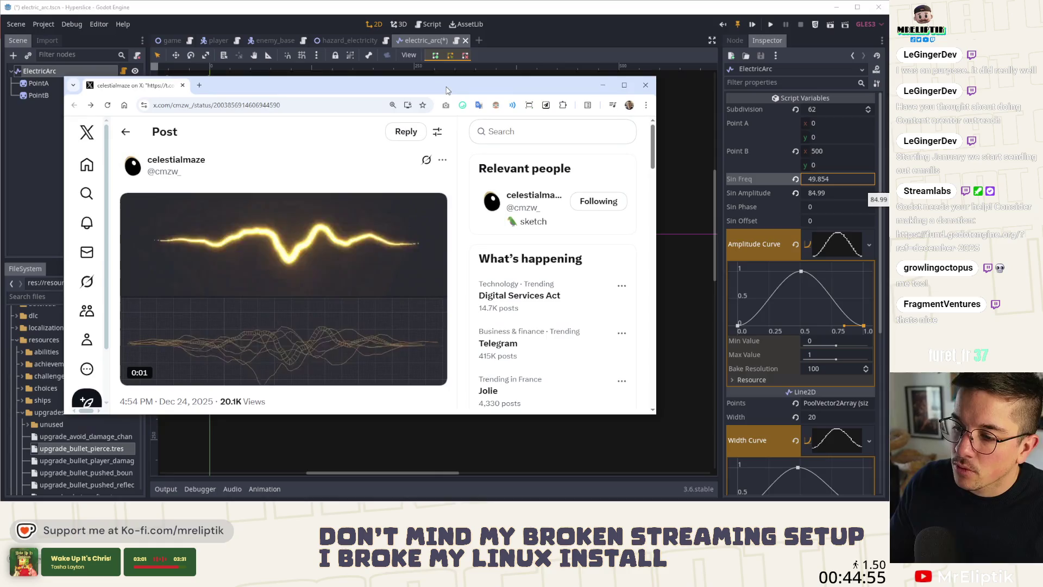
double_click(447, 90)
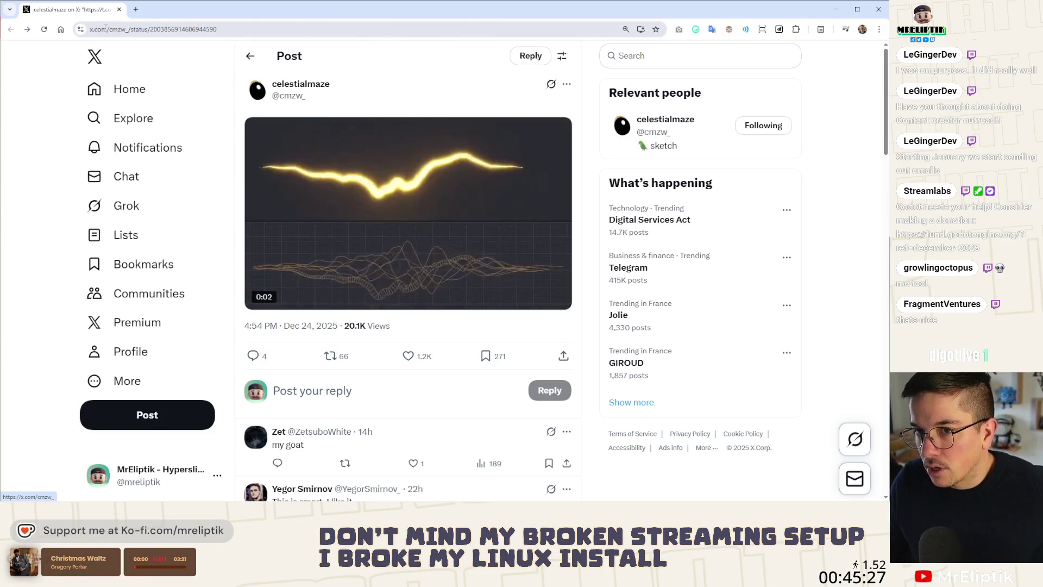
left_click_drag(88, 16, 99, 31)
key("alt+Tab")
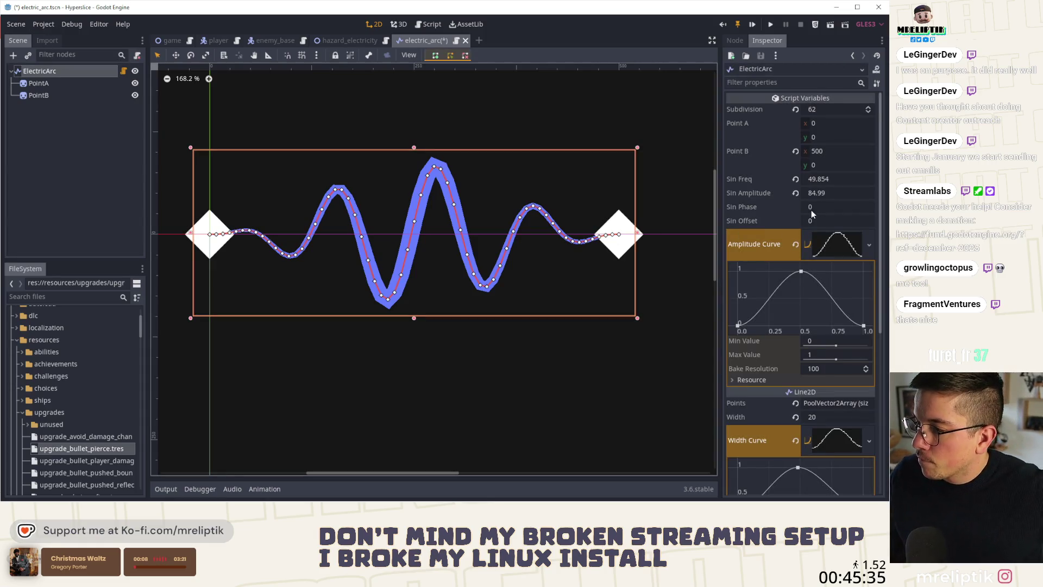
Step: Set ElectricArc's Sin Phase to 0.111 and open its electric_arc.gd script
left_click_drag(811, 210, 838, 209)
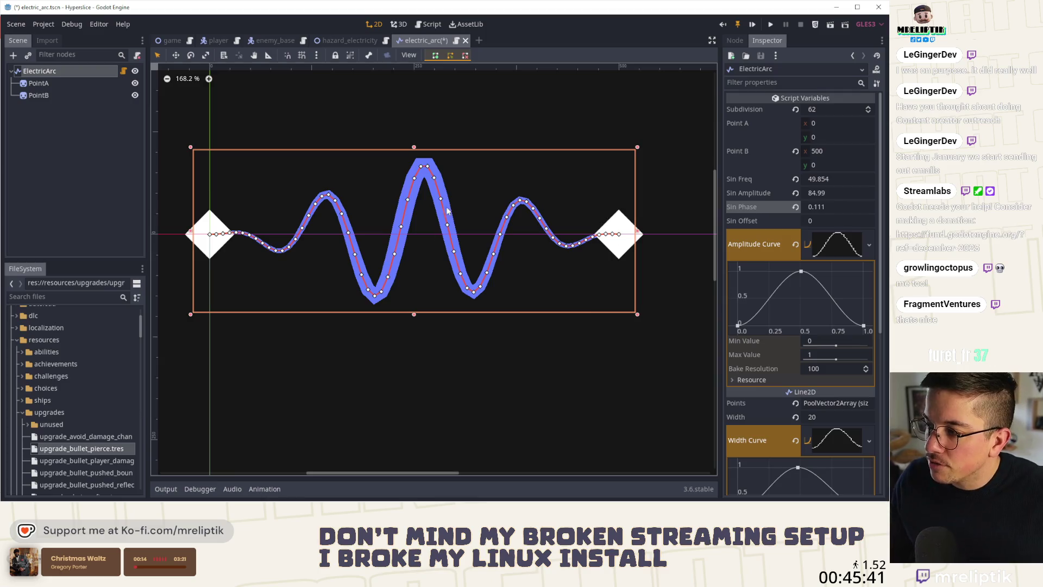
left_click(124, 71)
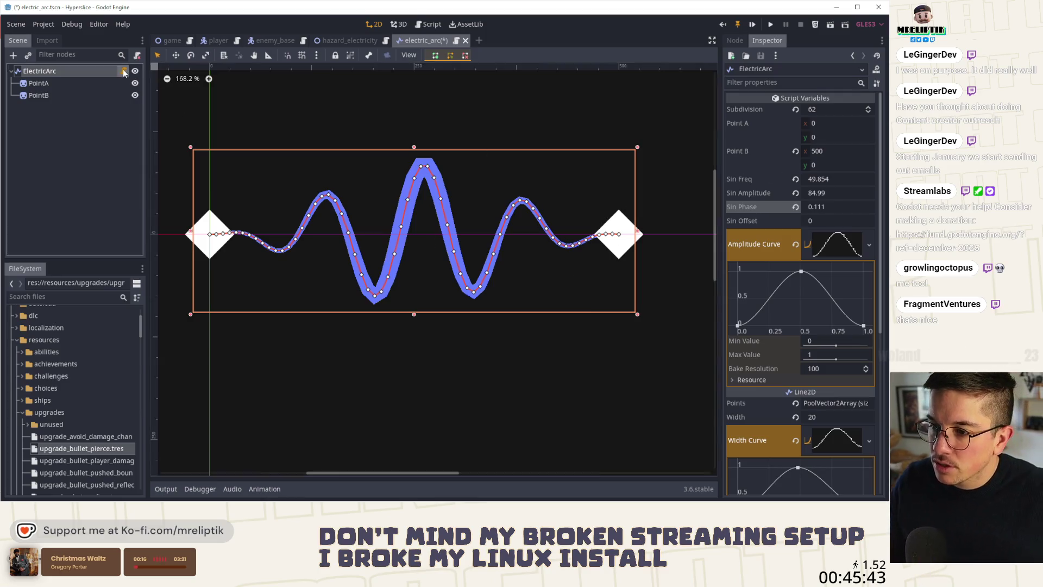
Step: Insert blank lines after line 57 and remove the duplicate new_y declaration
left_click(521, 415)
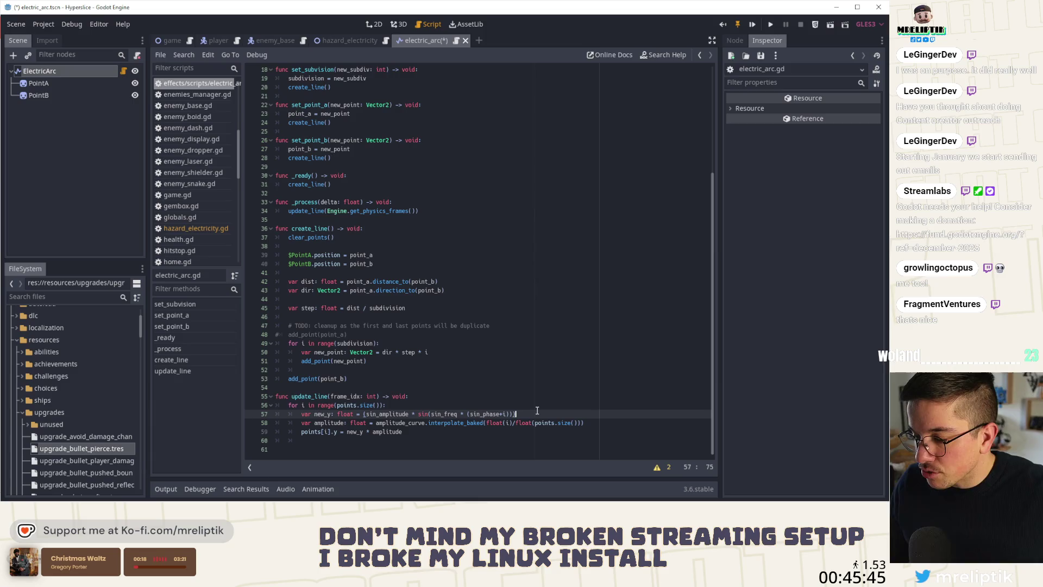
key("Return")
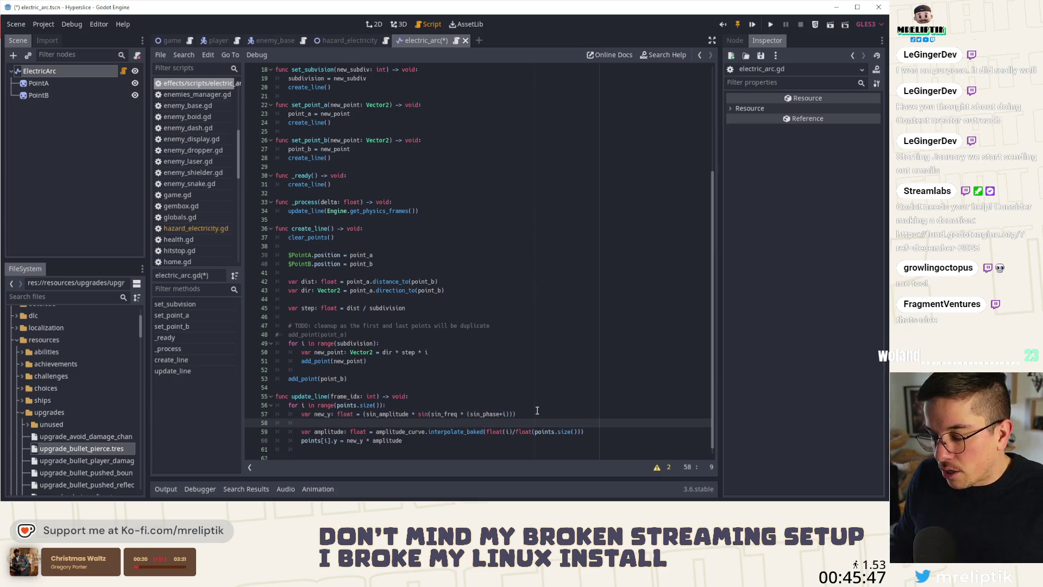
key("Return")
key("Return")
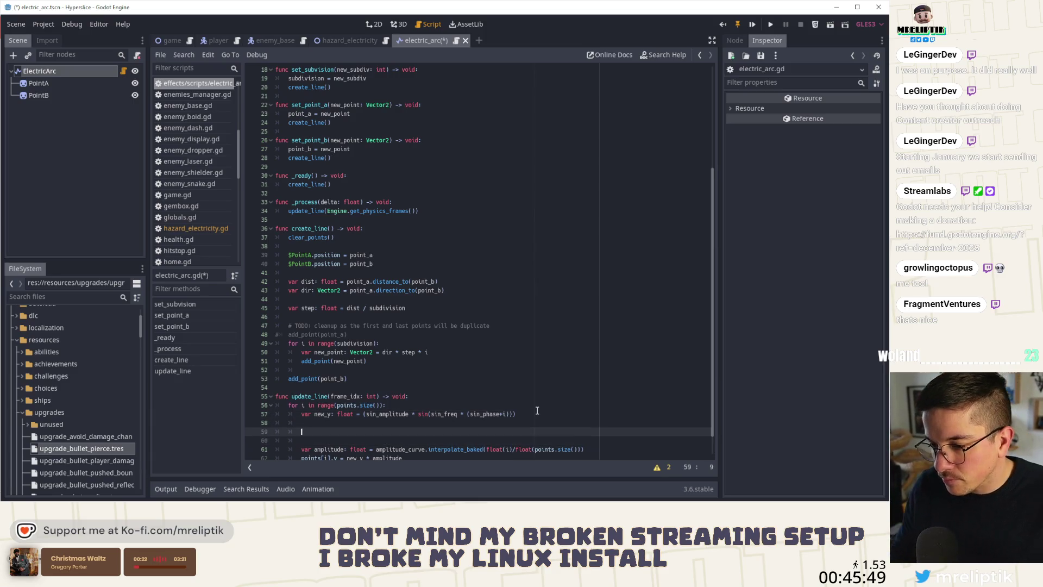
key("Up")
scroll(479, 391, "down", 1)
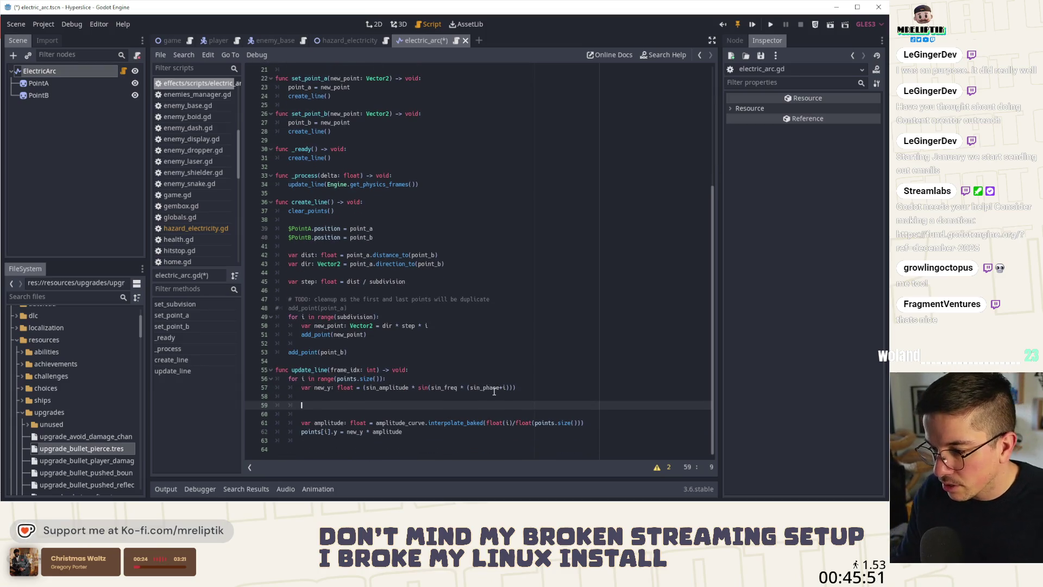
type("var new_y")
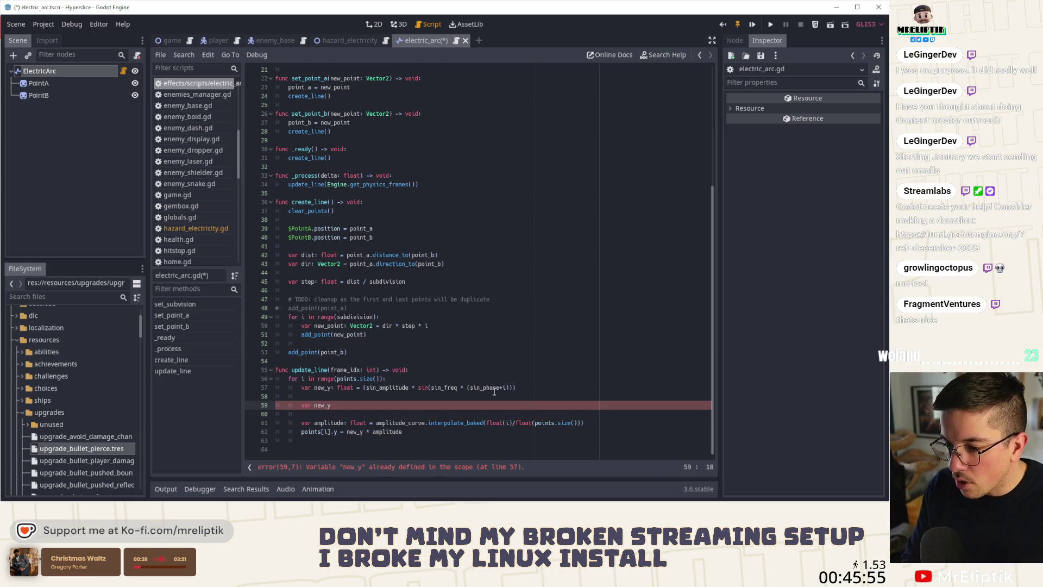
key("BackSpace")
key("BackSpace")
key("BackSpace")
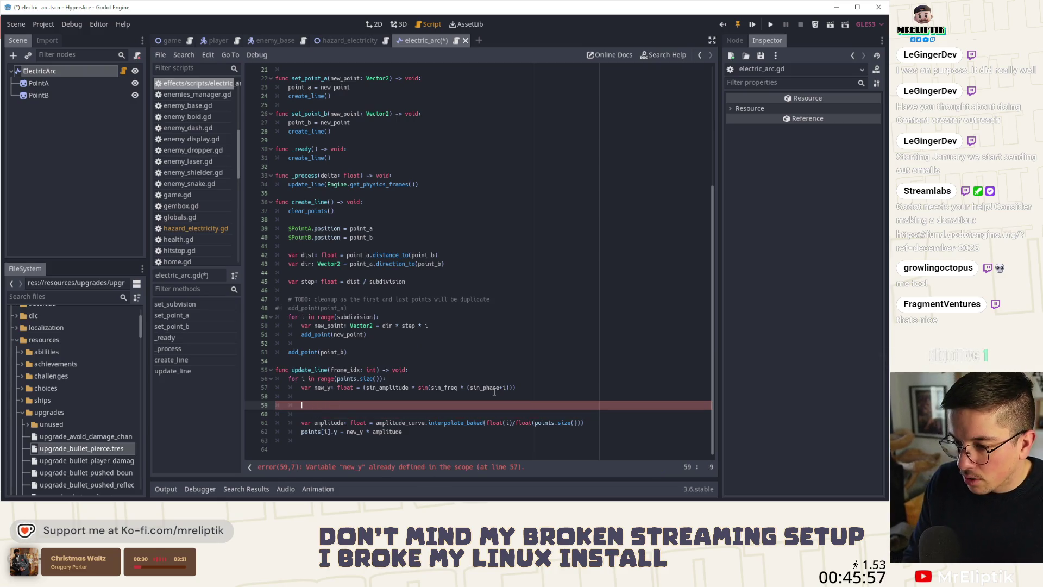
Step: Write new_y *= sin(sin_freq * 0.7 * (sin_phase*1.3+i)) on line 59
type("new _y")
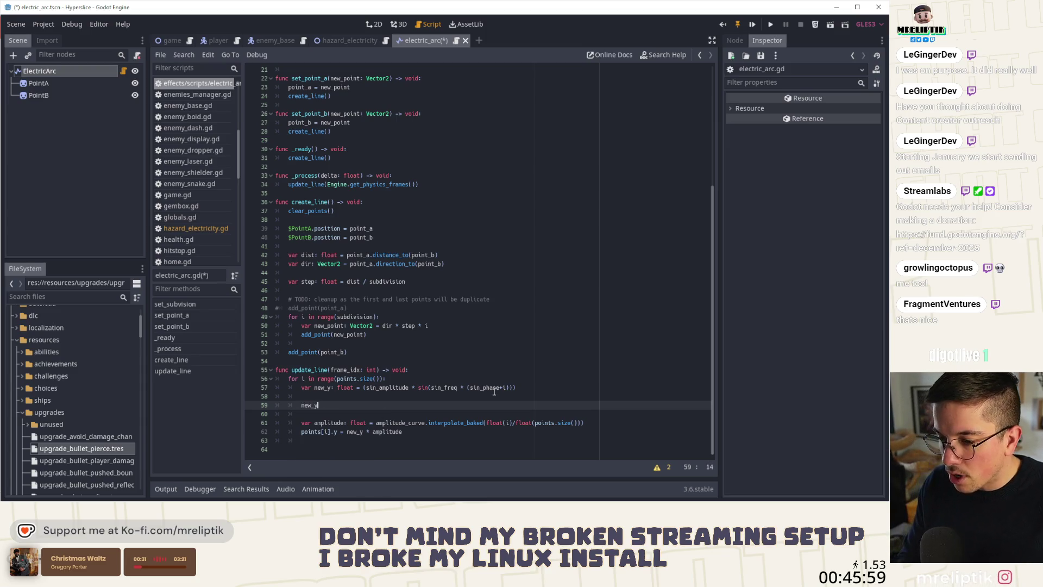
type(" *")
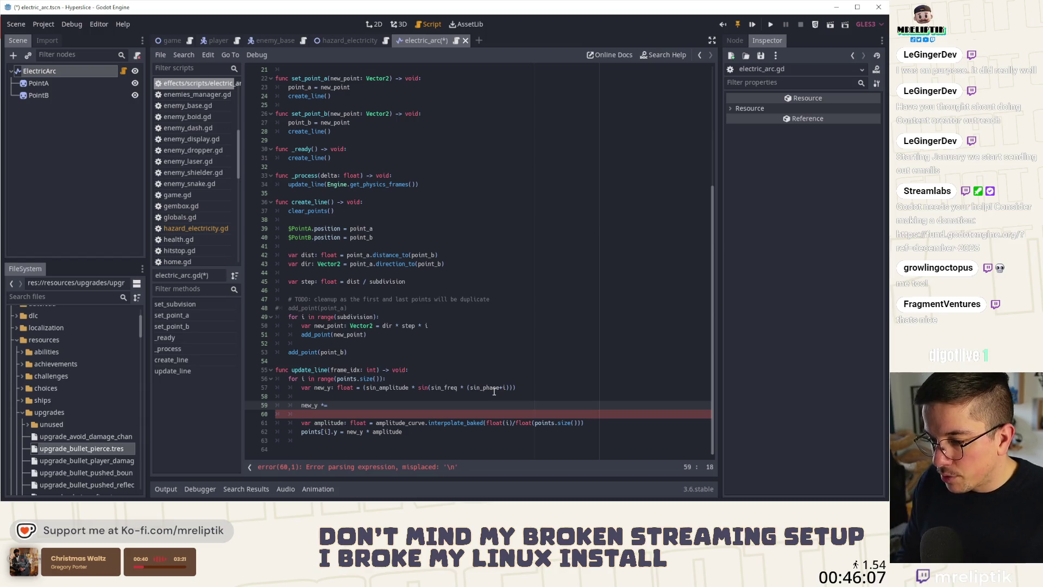
type("sin(")
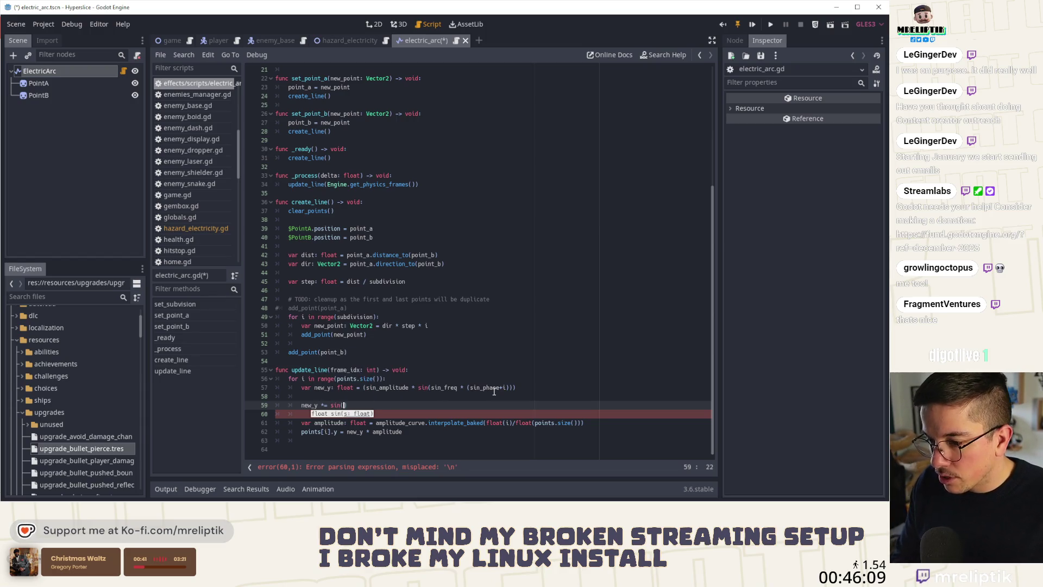
type("sin_")
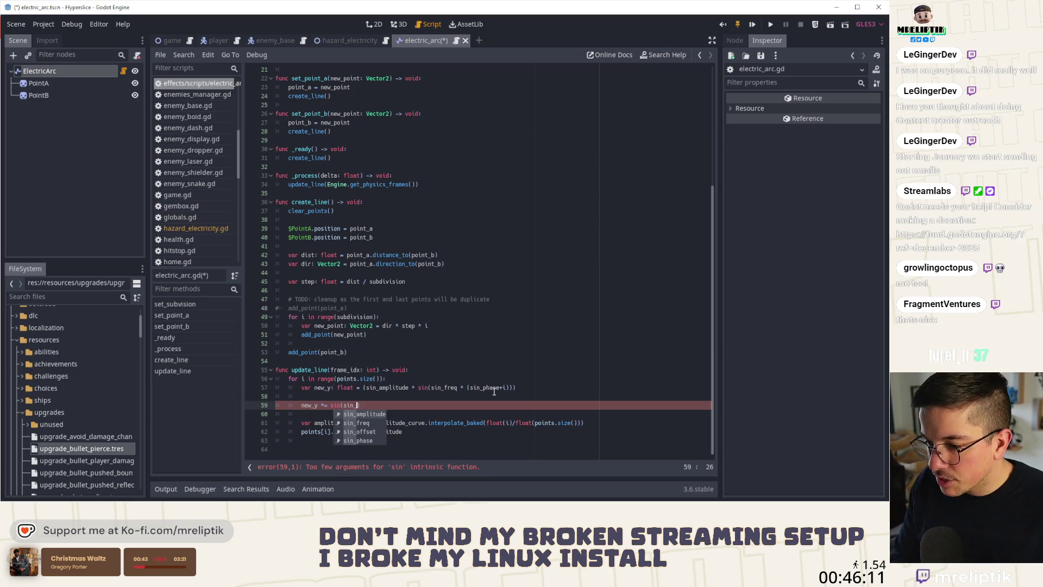
type("freq * randf")
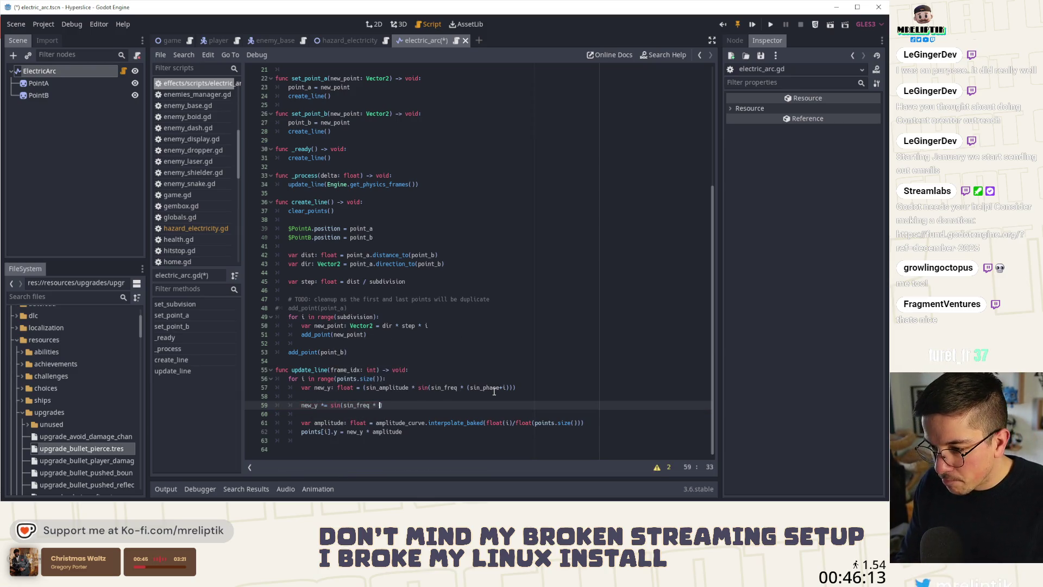
key("BackSpace")
type("0.7 * (")
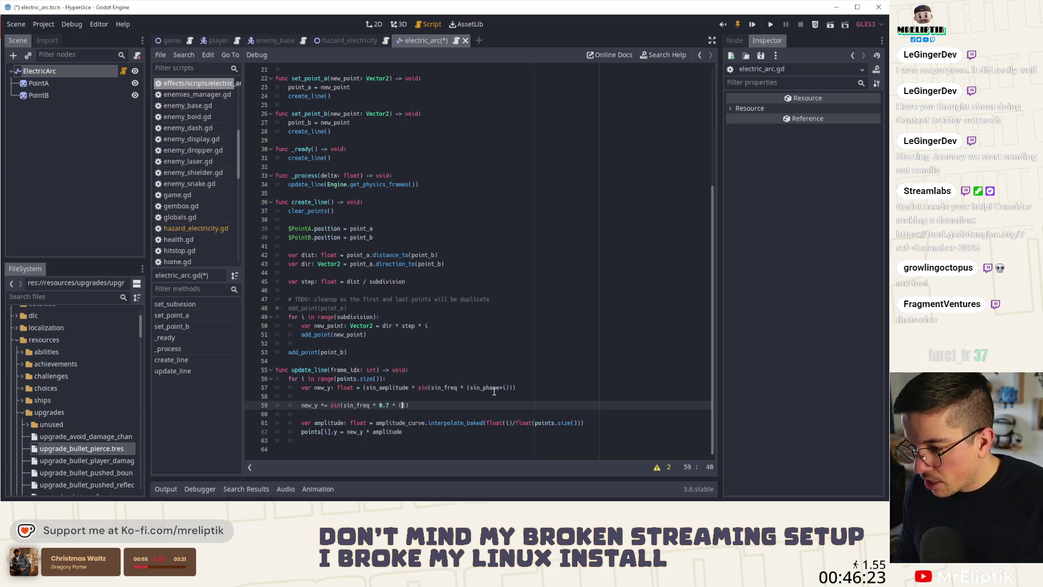
type("sin_phase*")
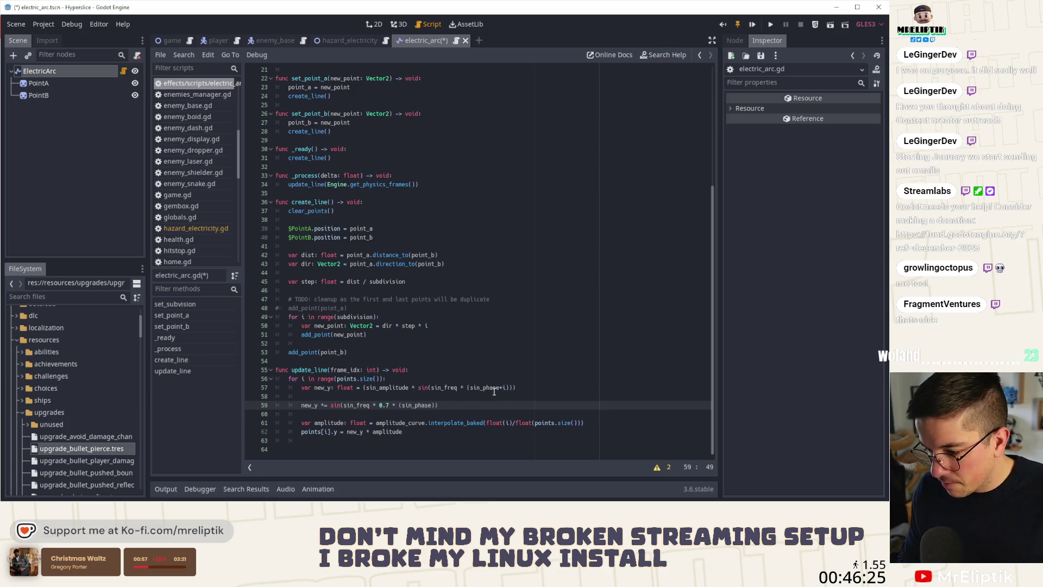
type("1.3+")
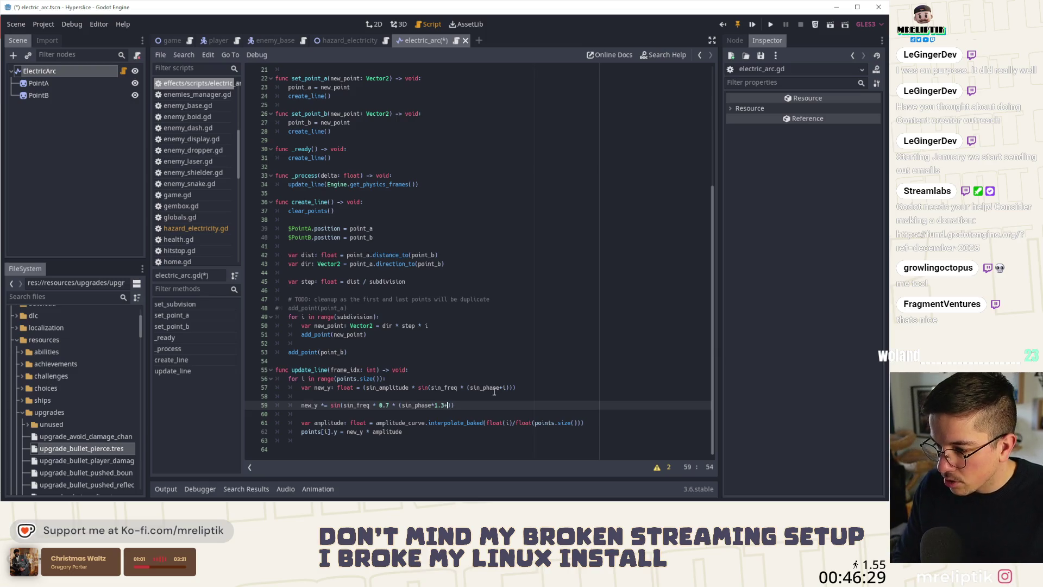
type("i")
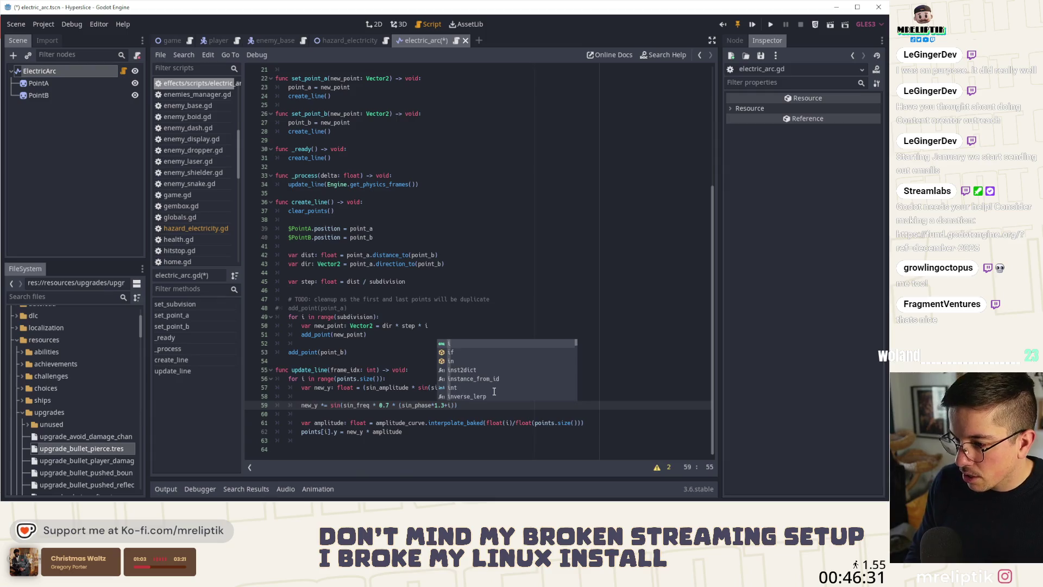
key("End")
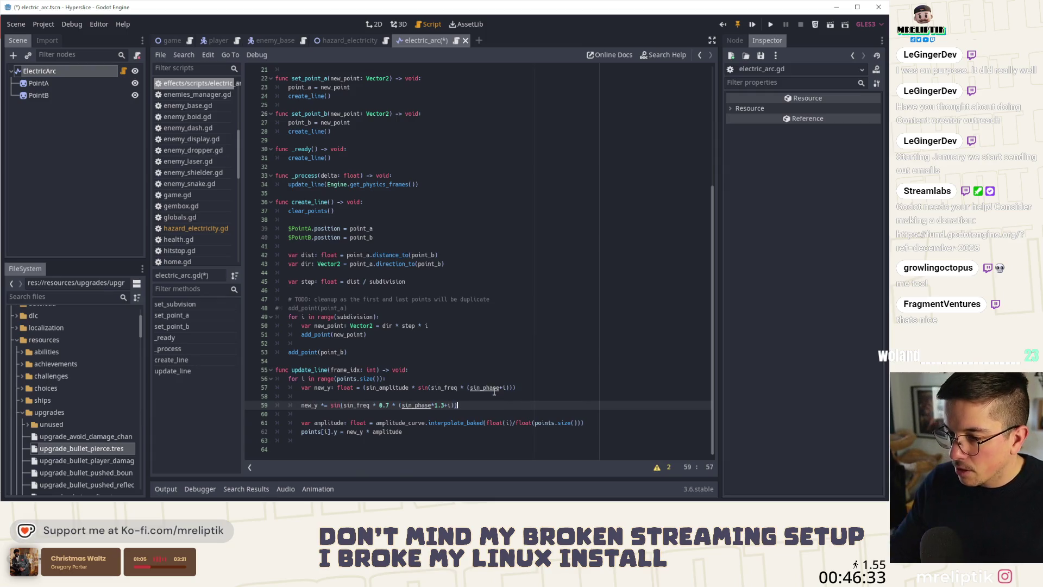
Step: Save the script, lower ElectricArc's Sin Freq to 13.816, and return to the script
key("ctrl+s")
left_click(367, 24)
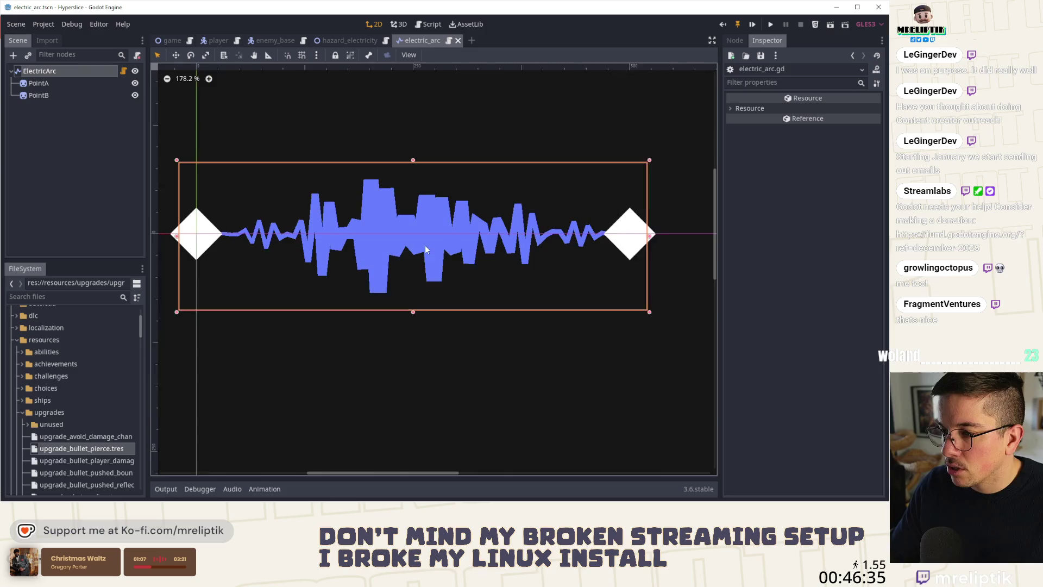
left_click(61, 72)
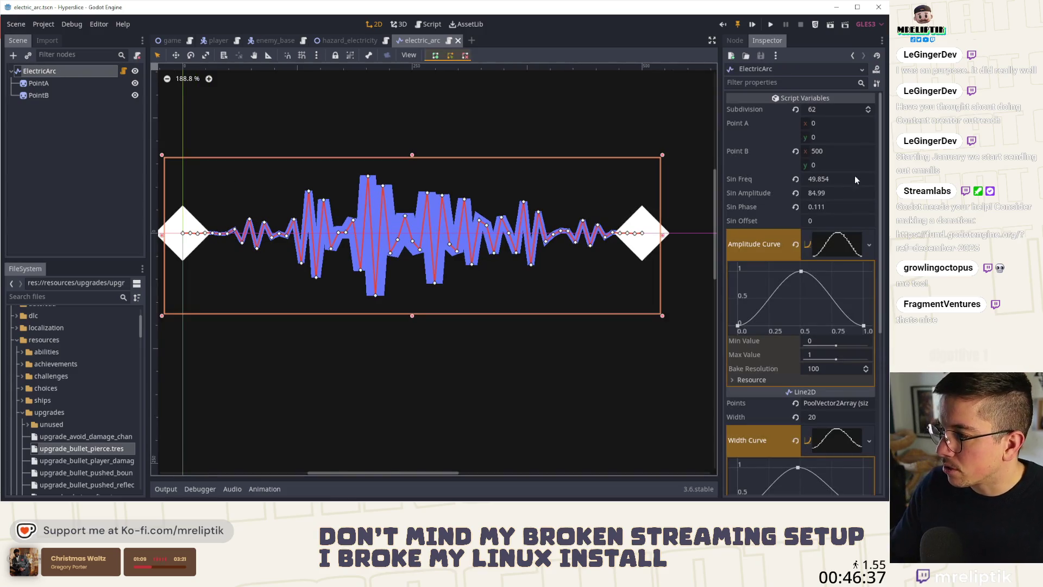
mouse_move(853, 179)
left_mouse_down()
mouse_move(864, 179)
mouse_move(798, 179)
left_mouse_up()
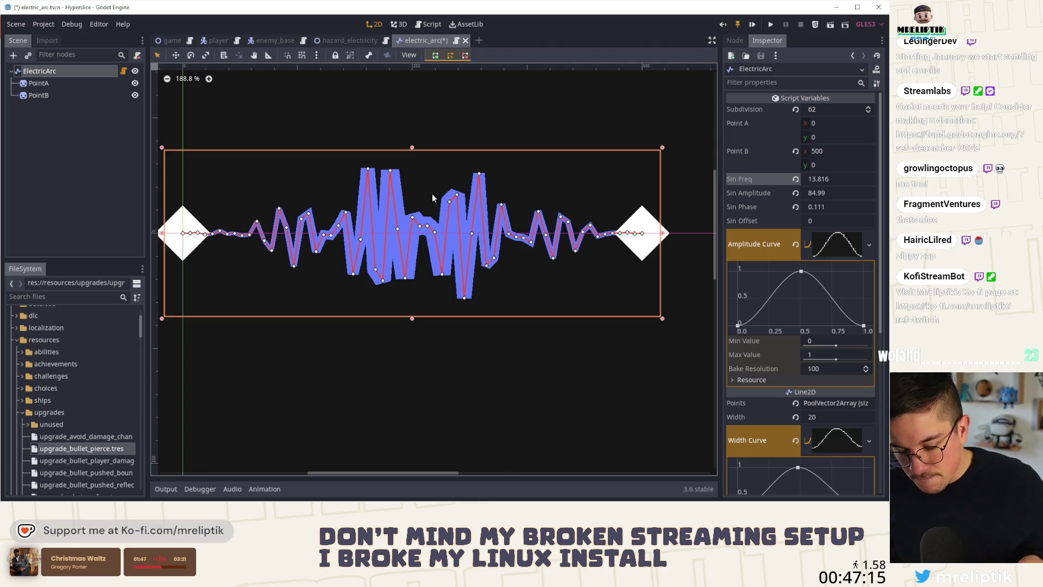
left_click(123, 71)
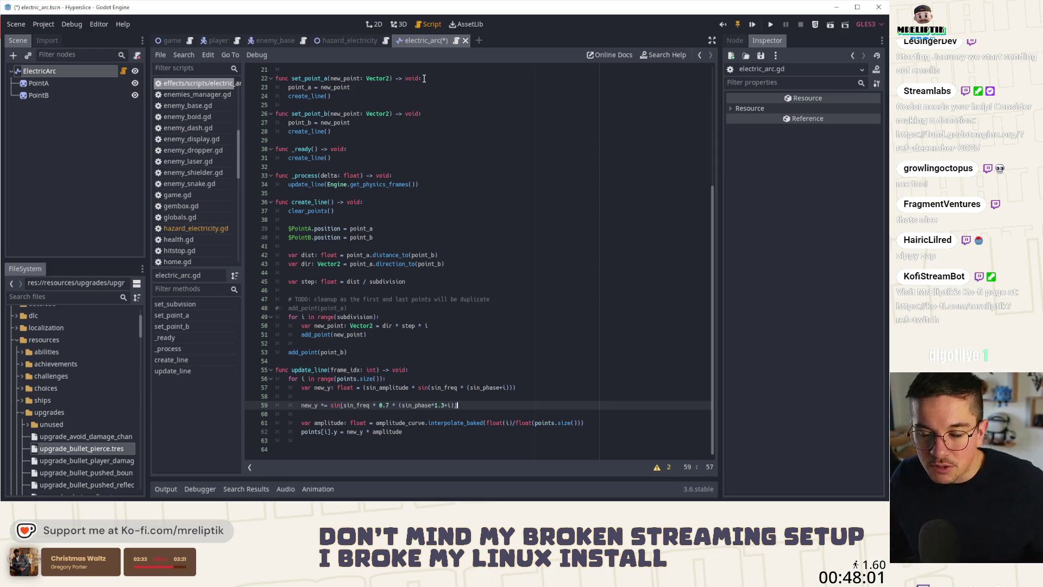
Step: Change the second sine's multiplier on line 59 from 0.7 to 10.0 and save
key("Left")
key("Left")
key("Left")
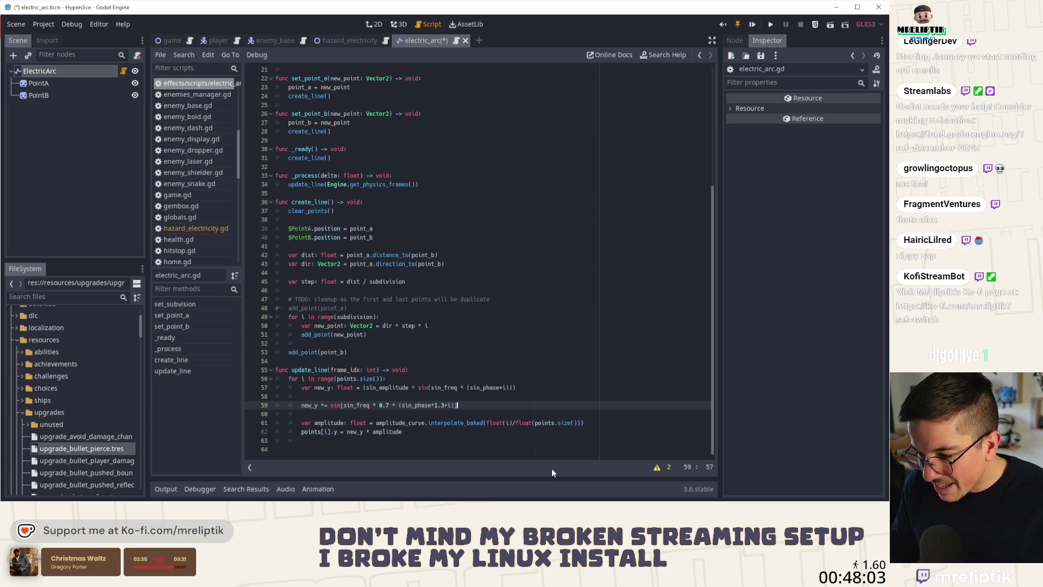
key("Left")
key("Left")
key("Left")
key("BackSpace")
key("BackSpace")
key("BackSpace")
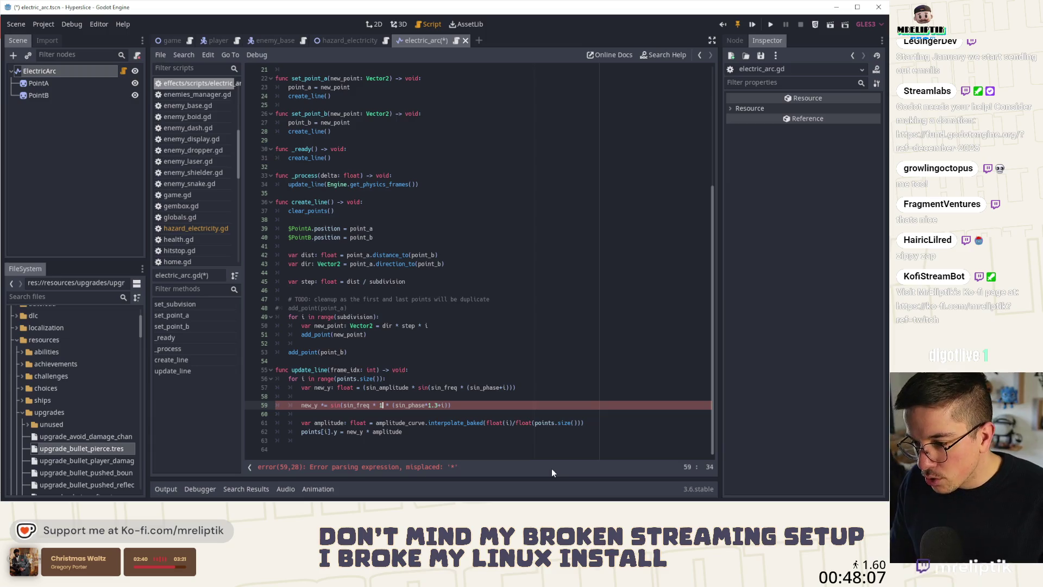
type("10.0")
key("ctrl+s")
Step: In the 2D view, reduce ElectricArc's Sin Amplitude to about 49.787
left_click(371, 24)
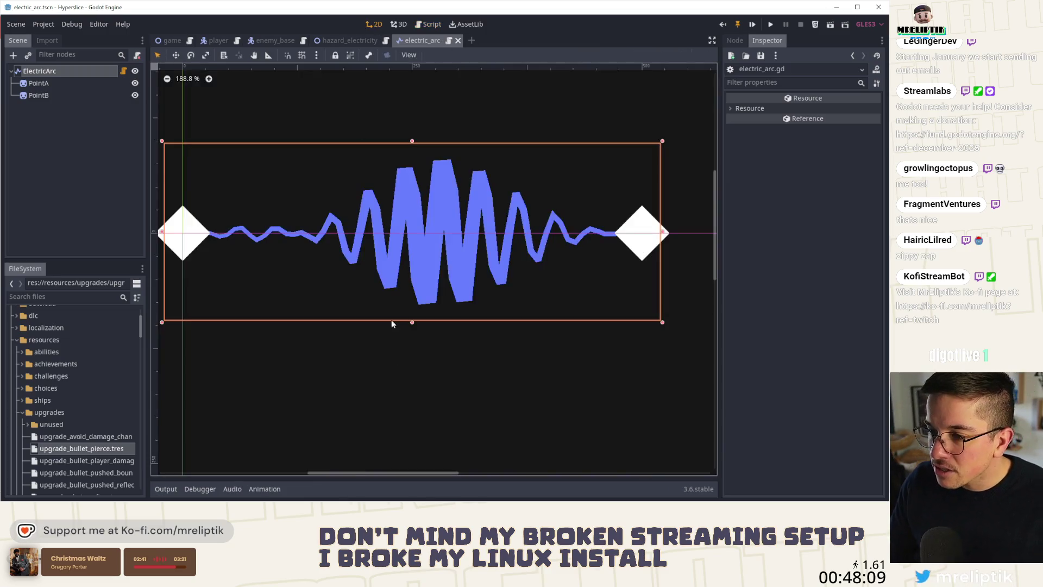
left_click(63, 72)
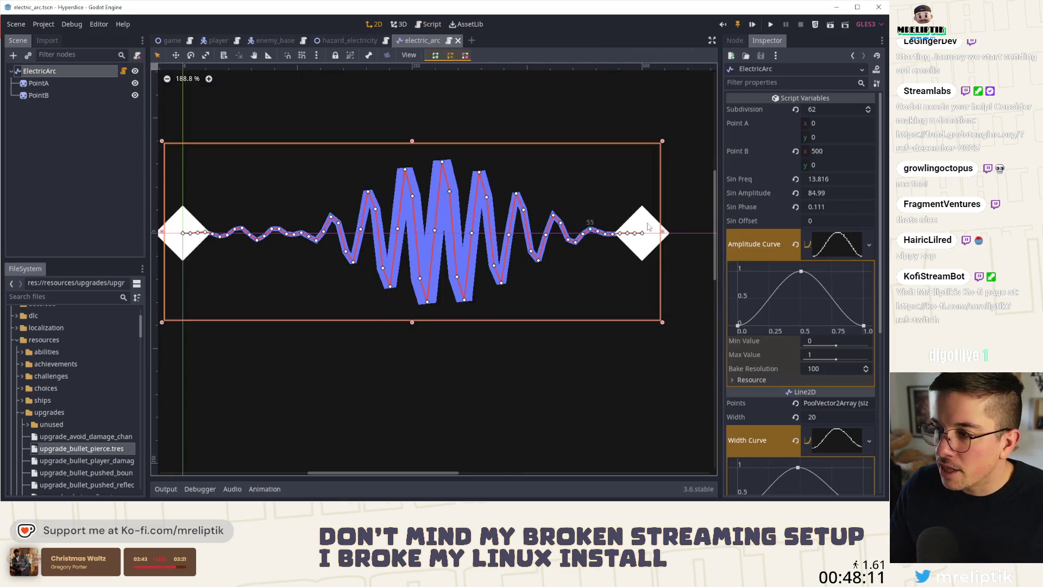
left_click(831, 191)
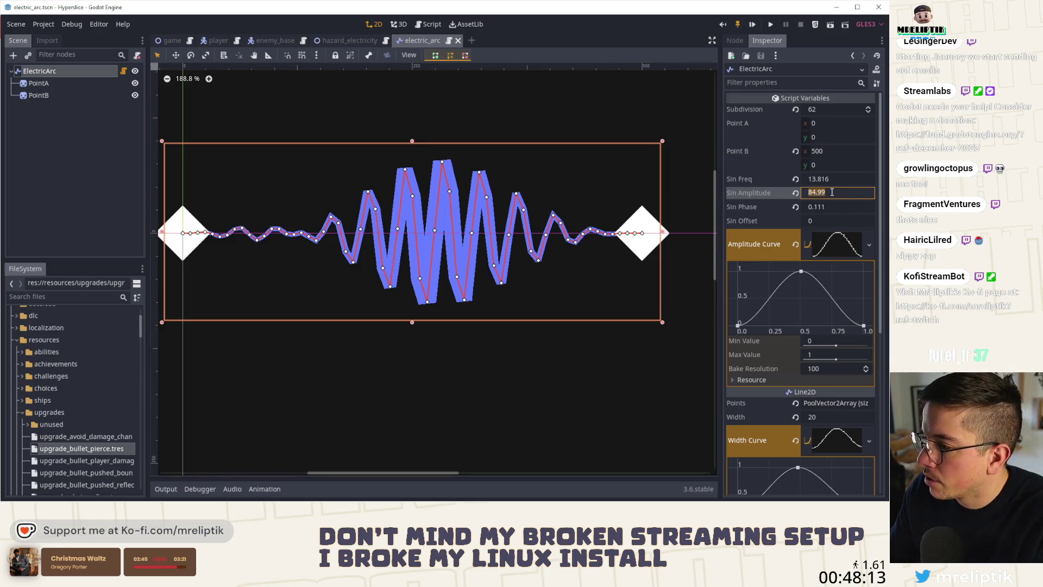
mouse_move(797, 201)
left_mouse_down()
mouse_move(821, 196)
mouse_move(826, 179)
mouse_move(851, 182)
left_mouse_up()
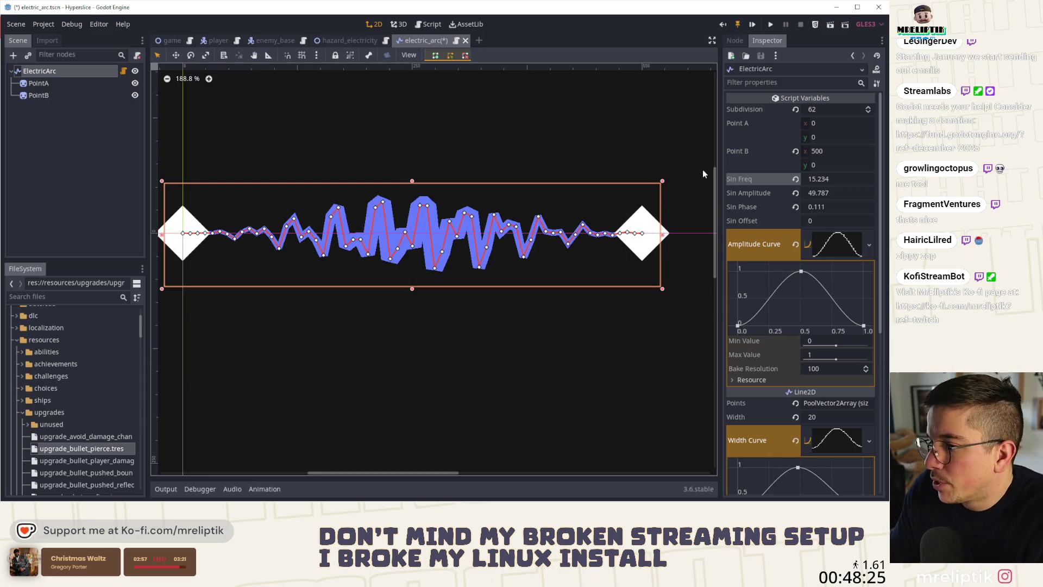
Step: Set the arc's Subdivision to 150 and its Width to 5
left_click(822, 111)
type("150")
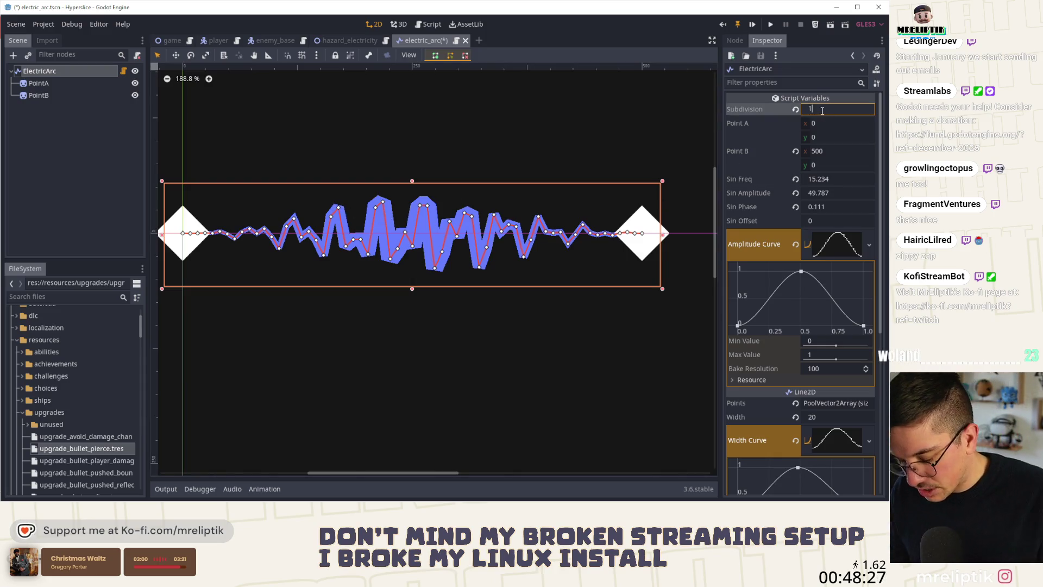
key("Return")
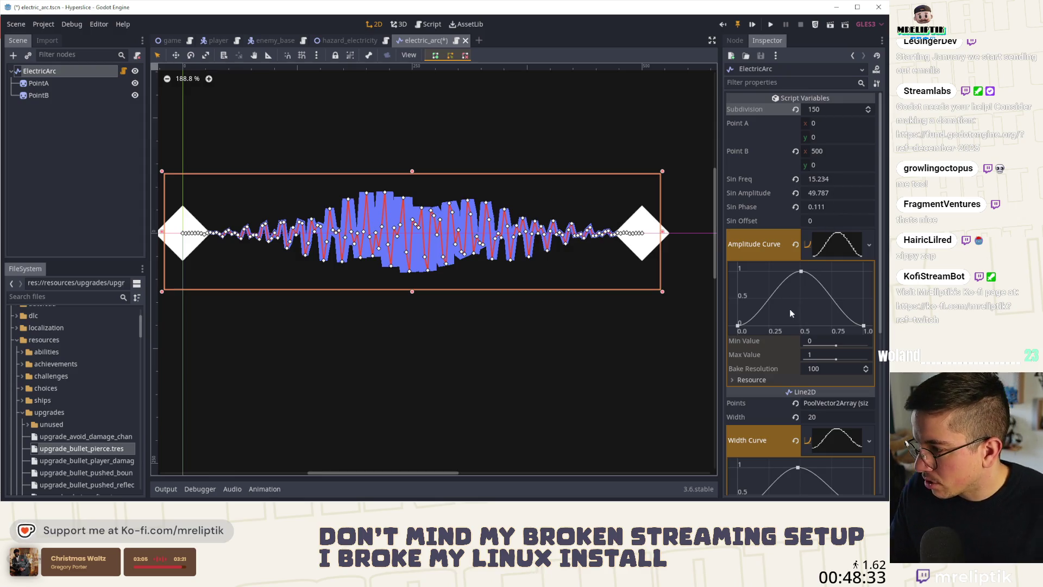
scroll(791, 293, "down", 5)
left_click(823, 268)
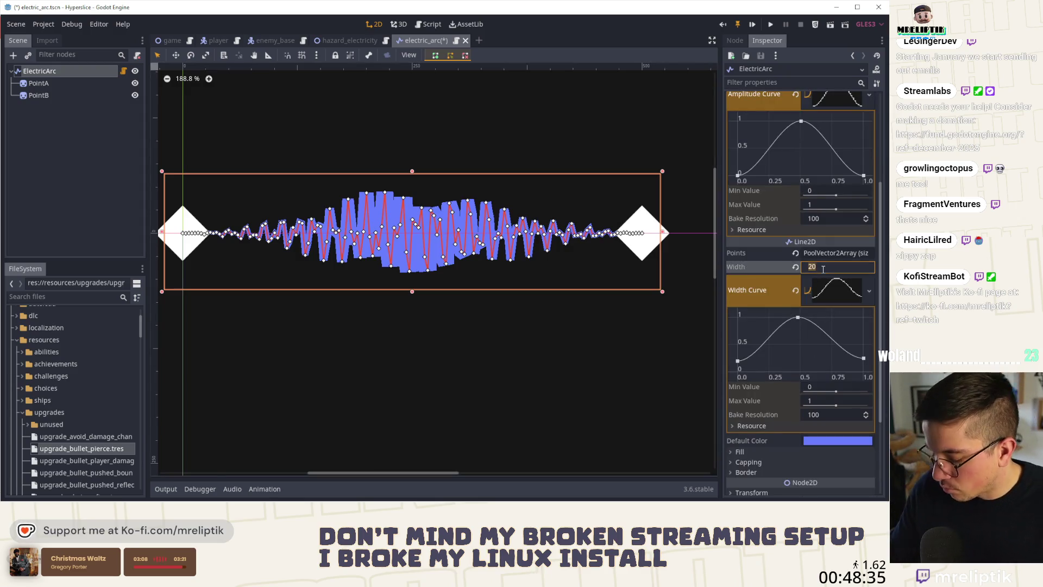
type("10")
type("5")
key("Return")
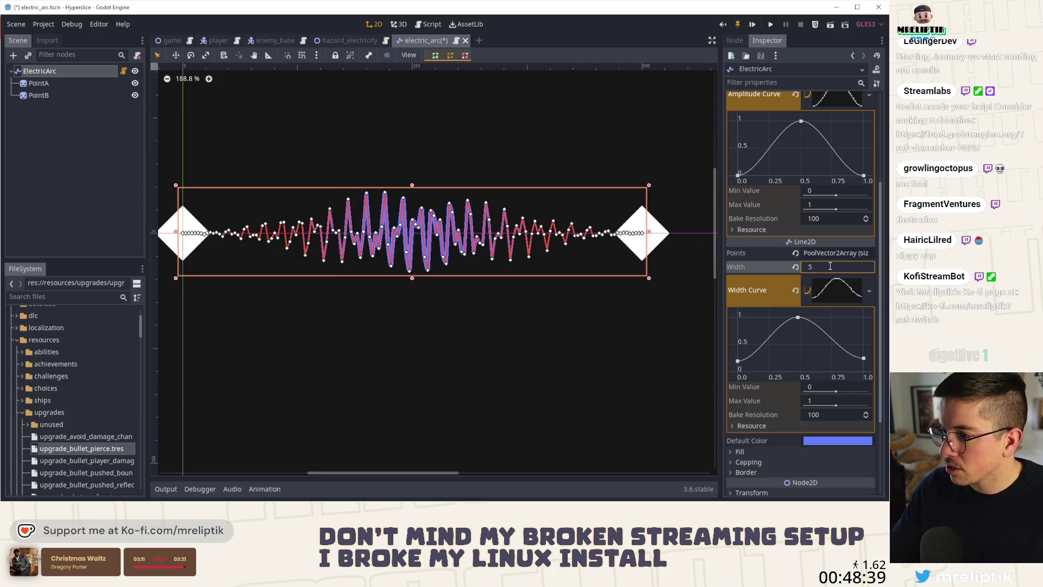
Step: Retune Sin Freq to about 15.385, previewing the wave between adjustments
left_click(434, 327)
scroll(429, 246, "up", 1)
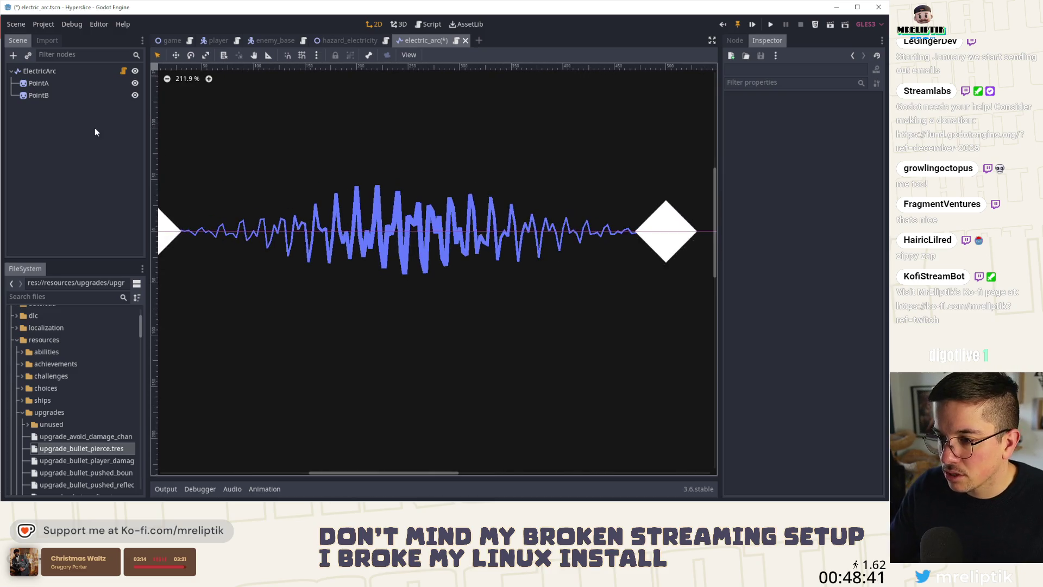
left_click(41, 71)
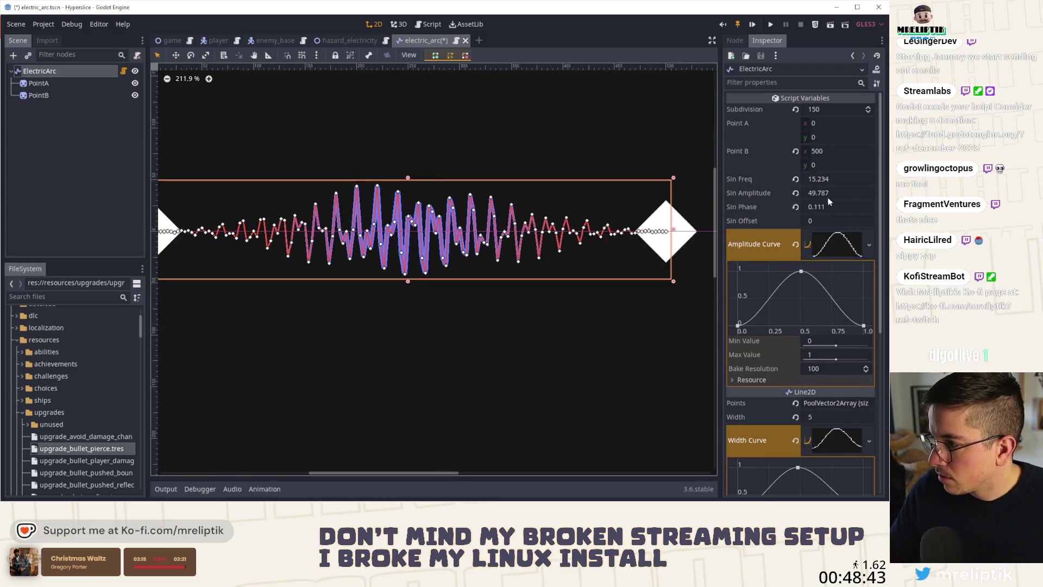
left_click_drag(828, 179, 839, 178)
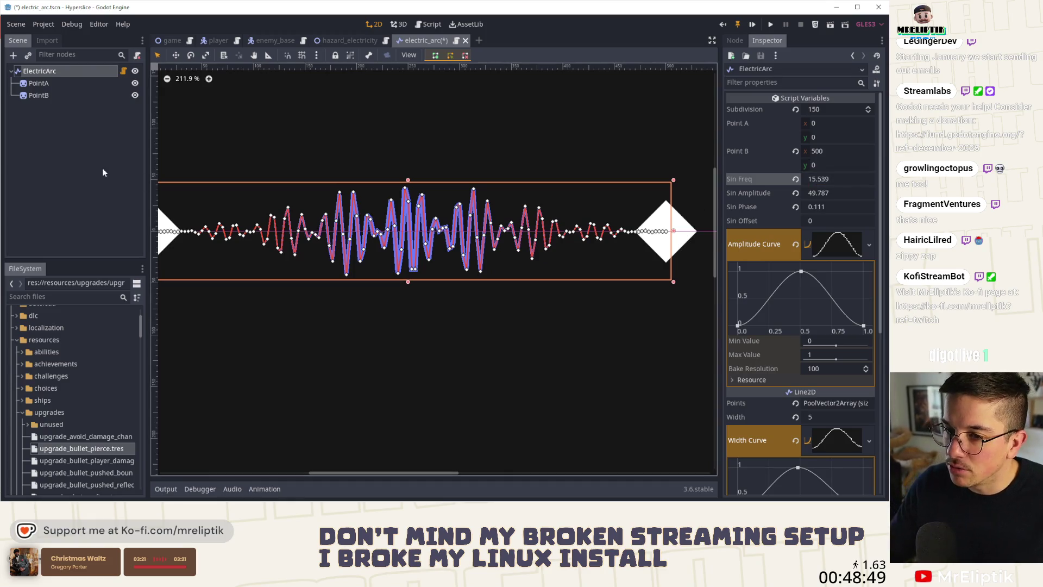
left_click(276, 316)
left_click(56, 72)
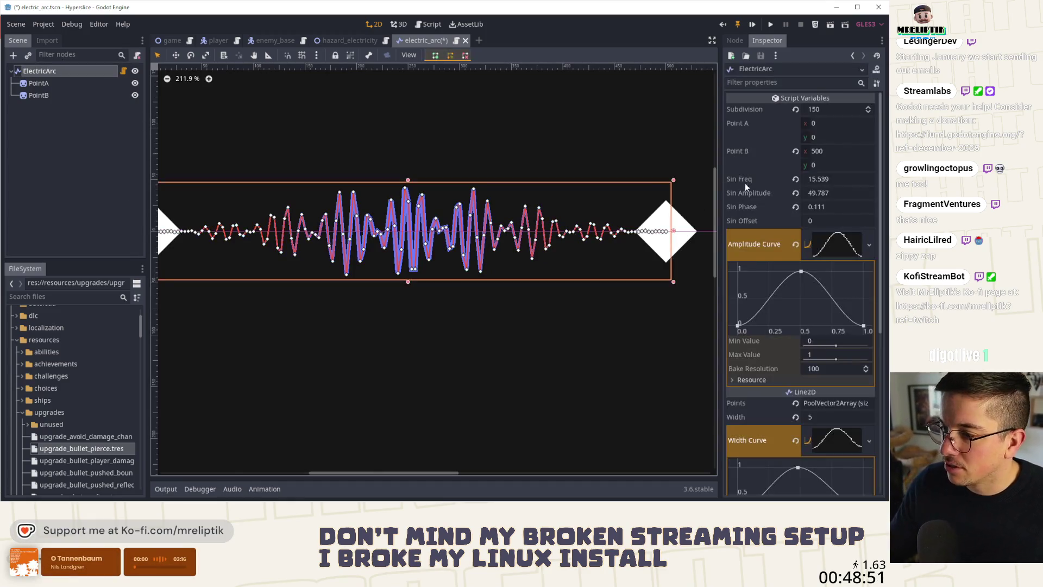
left_click_drag(832, 179, 838, 179)
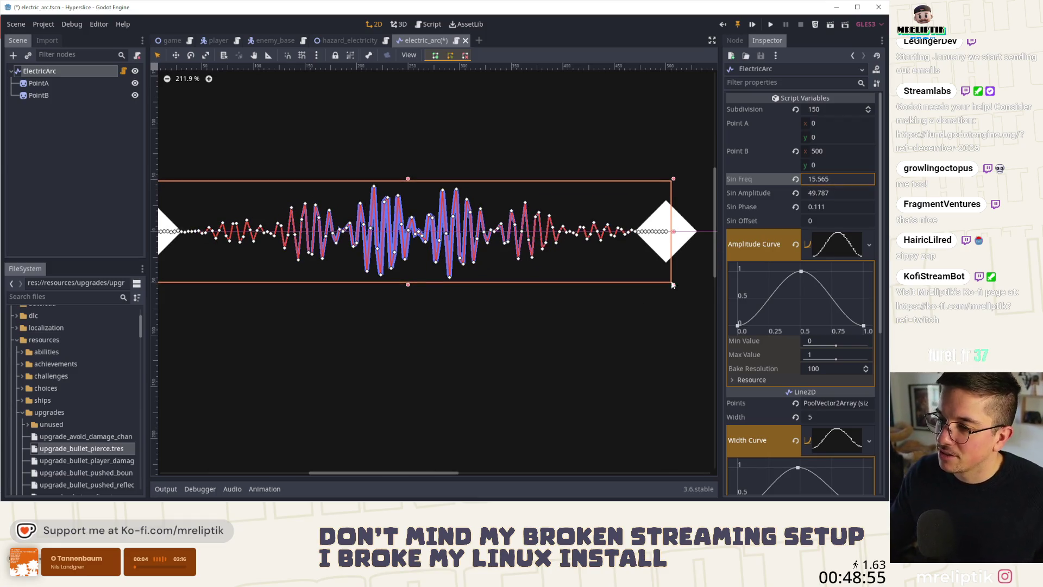
left_click(623, 315)
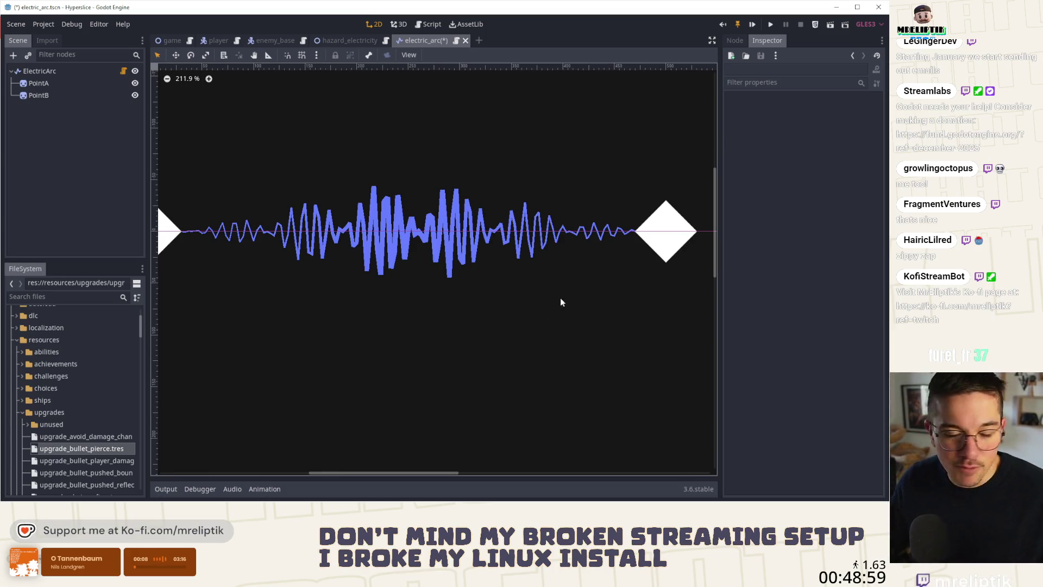
left_click(47, 71)
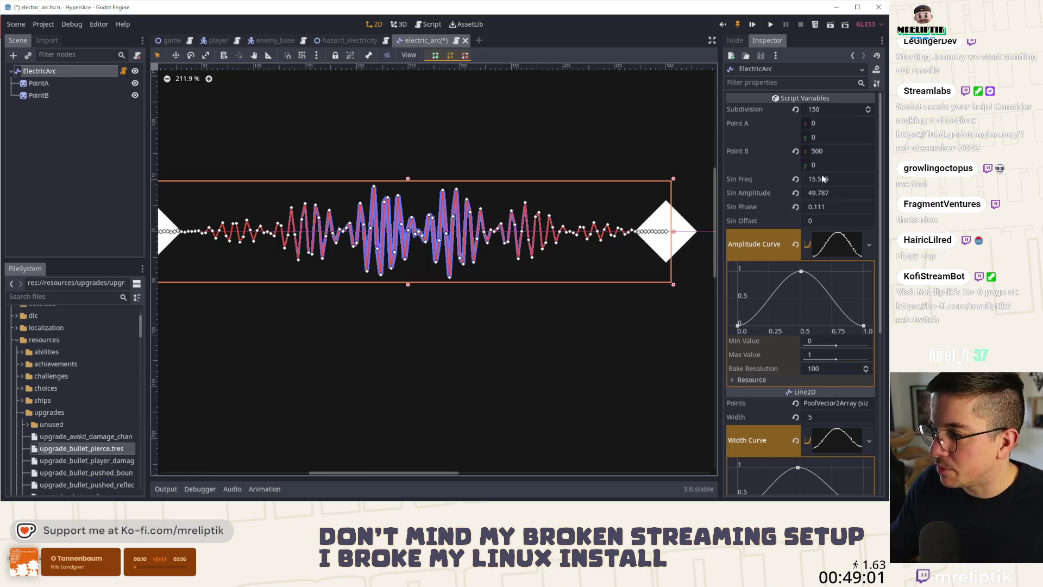
mouse_move(826, 184)
left_mouse_down()
mouse_move(839, 185)
mouse_move(808, 185)
left_mouse_up()
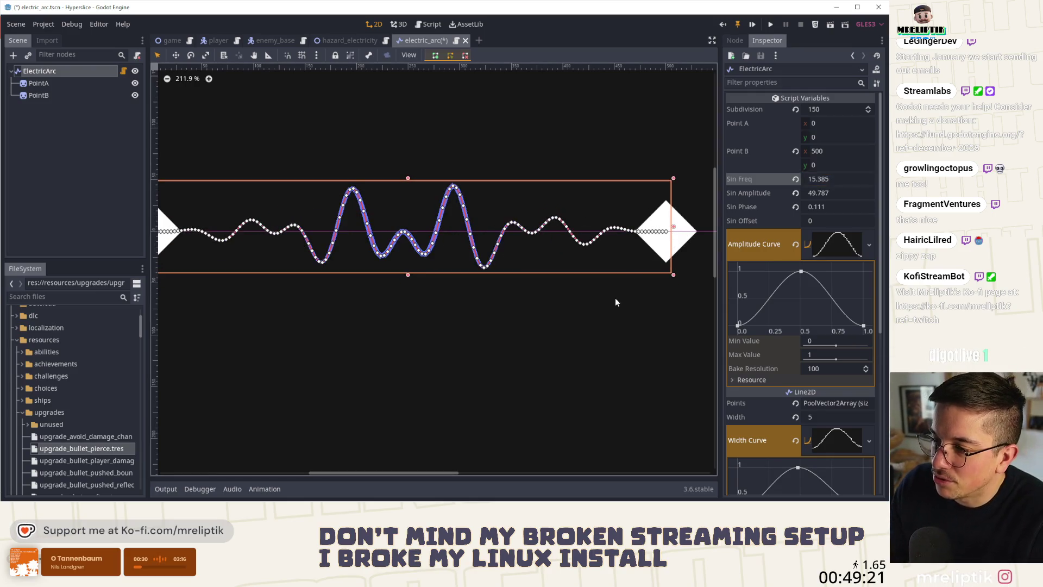
Step: Preview the arc, reselect ElectricArc, then switch to the Wave Builder browser page
left_click(370, 278)
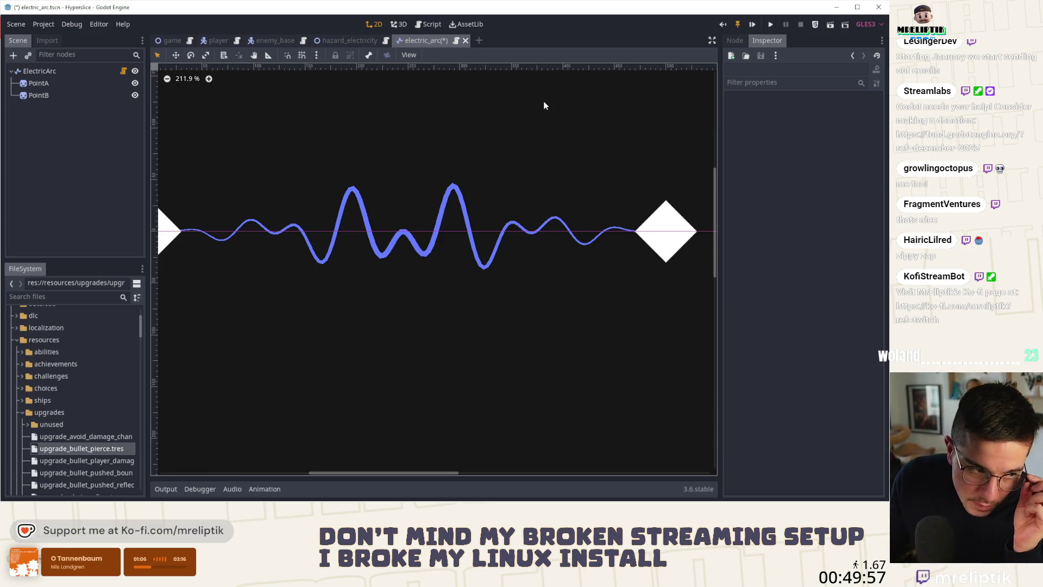
left_click(81, 71)
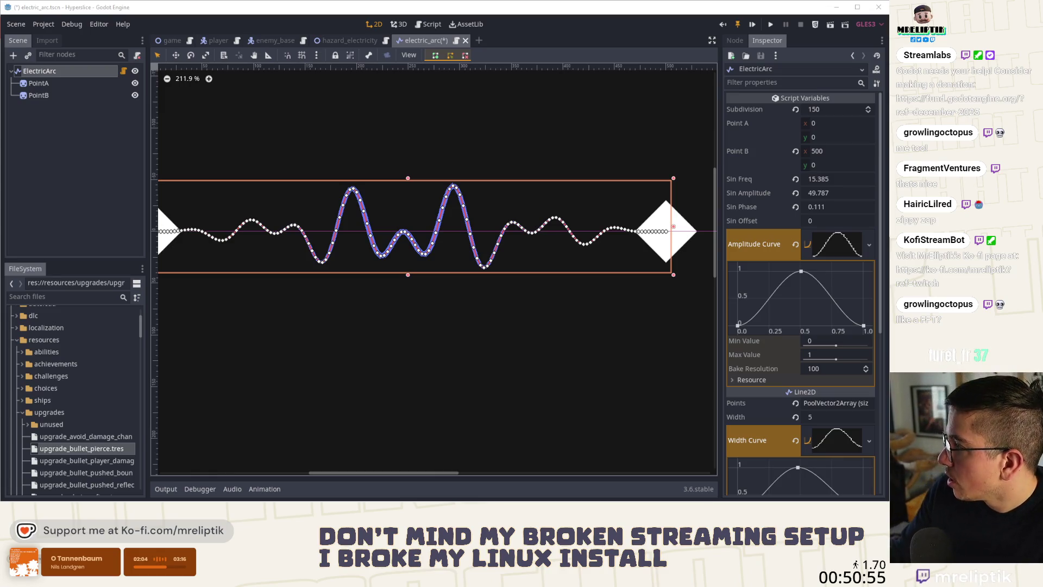
key("alt+Tab")
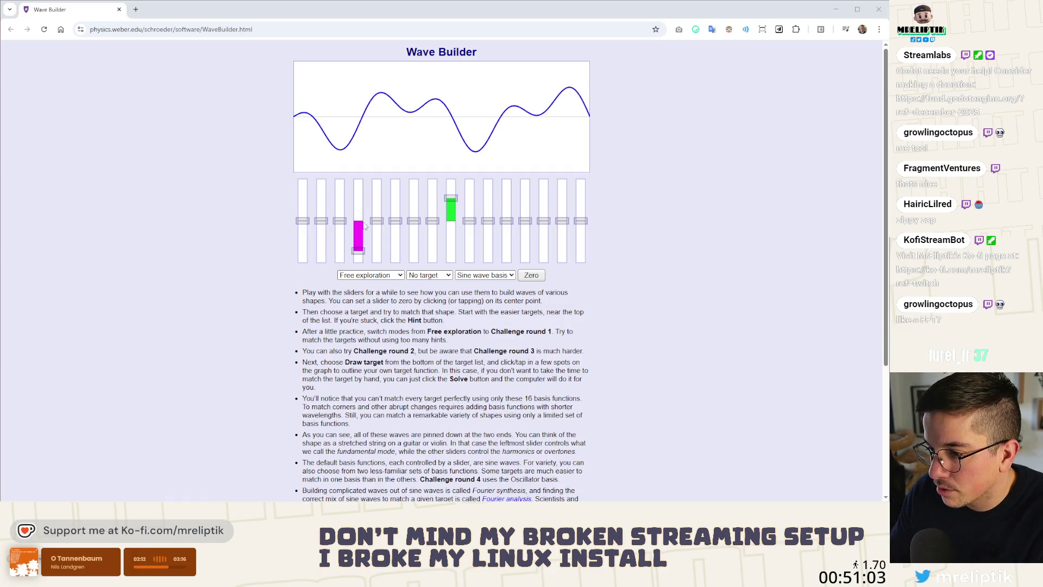
Step: Compare the built wave against Target 1, Target 2 and Target 3 in turn
left_click(371, 276)
left_click(437, 276)
left_click(438, 277)
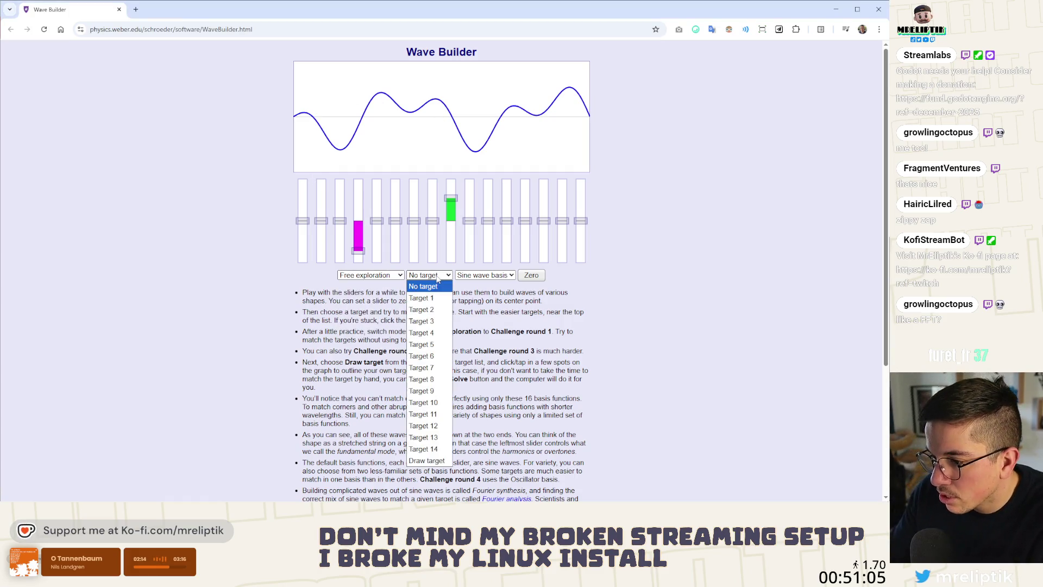
left_click(429, 298)
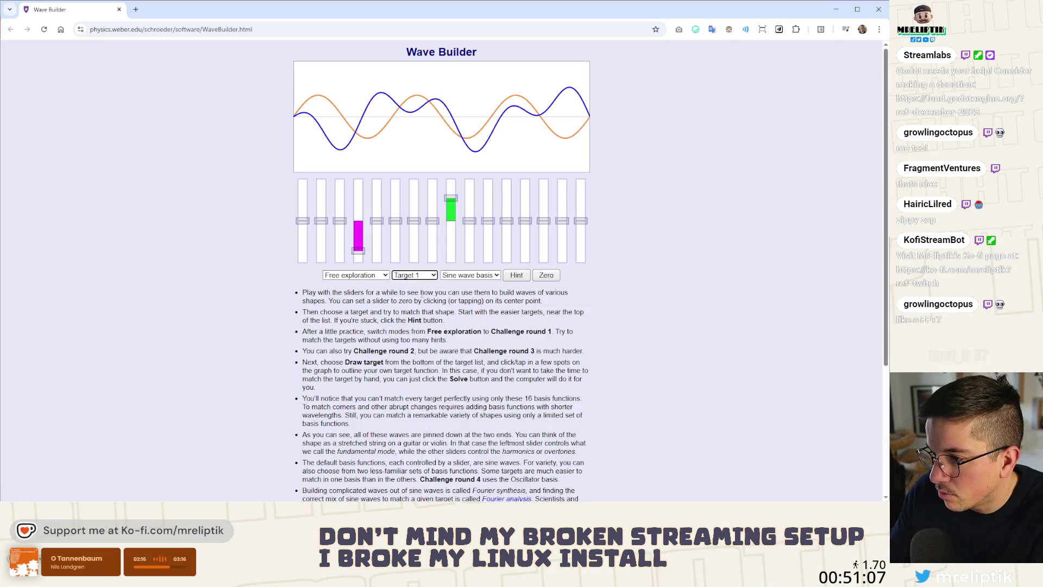
left_click(414, 275)
left_click(417, 309)
left_click(425, 276)
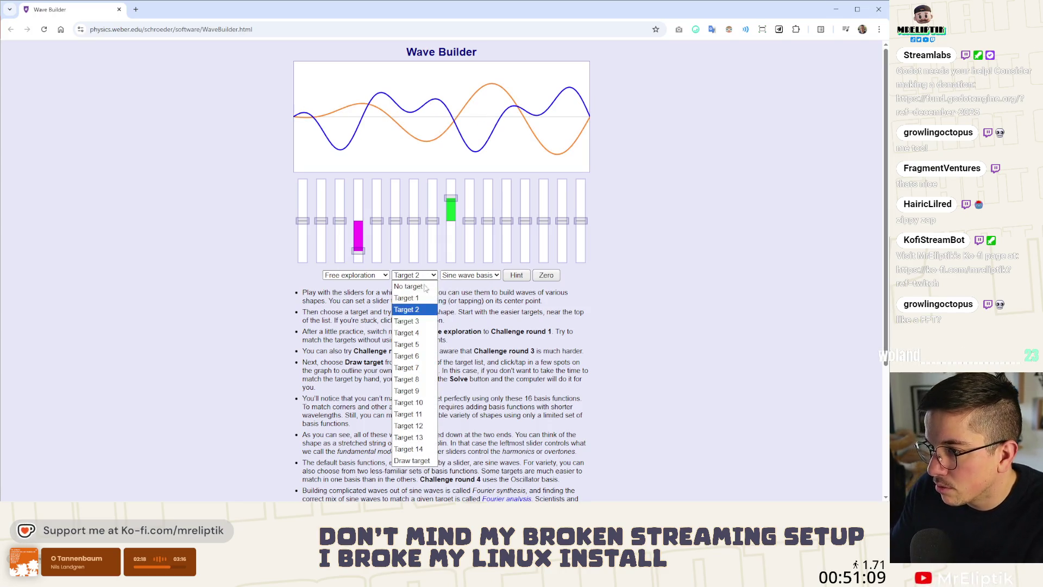
left_click(417, 321)
Step: Keep the sine basis and lower the fourth sine component's amplitude
left_click(475, 276)
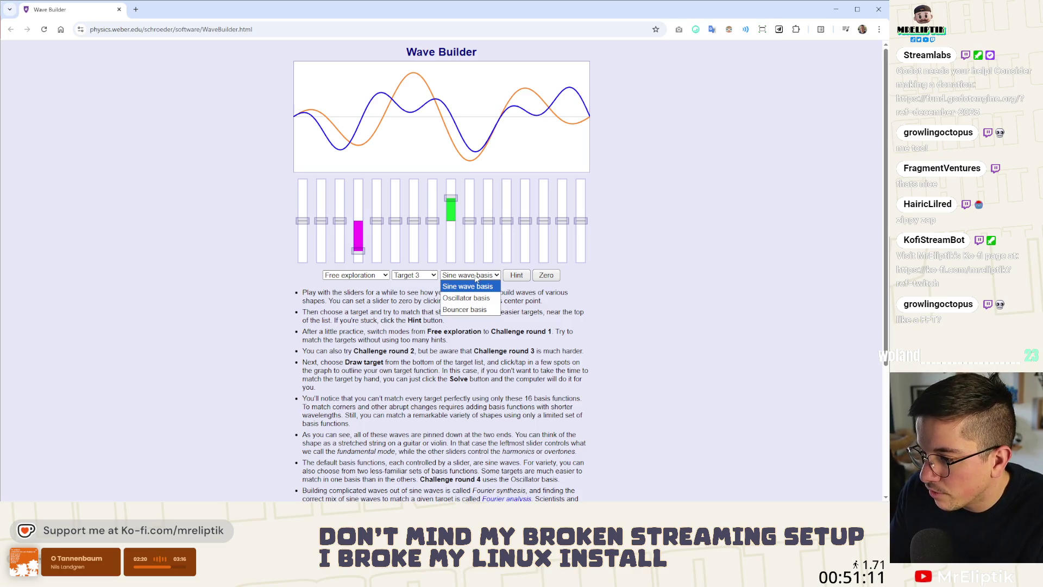
left_click(479, 285)
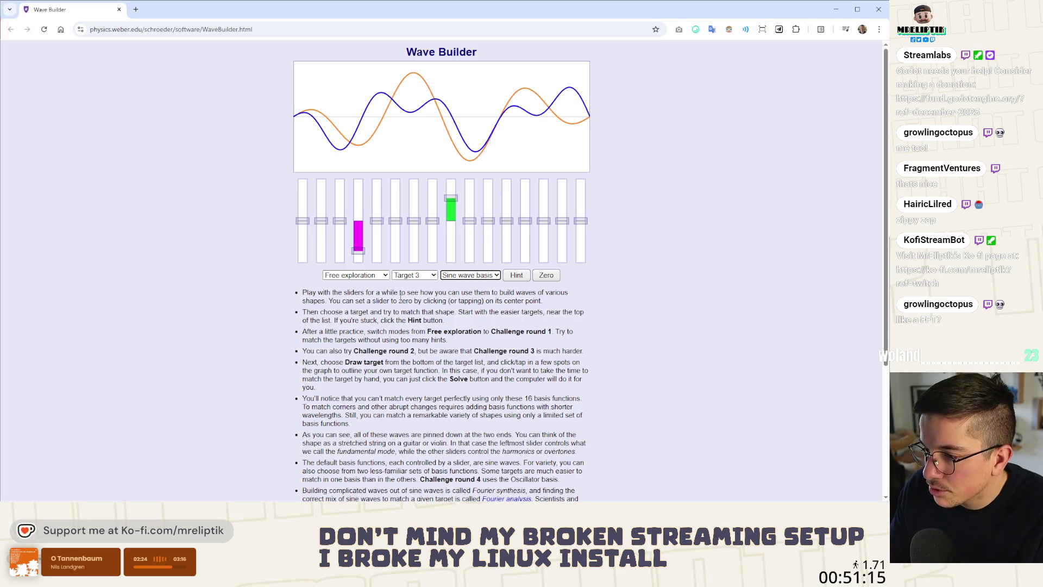
mouse_move(358, 251)
left_mouse_down()
mouse_move(358, 207)
mouse_move(366, 266)
mouse_move(365, 172)
mouse_move(362, 255)
mouse_move(361, 228)
left_mouse_up()
Step: Clear the target wave, then choose Target 1 as the comparison wave
left_click(412, 275)
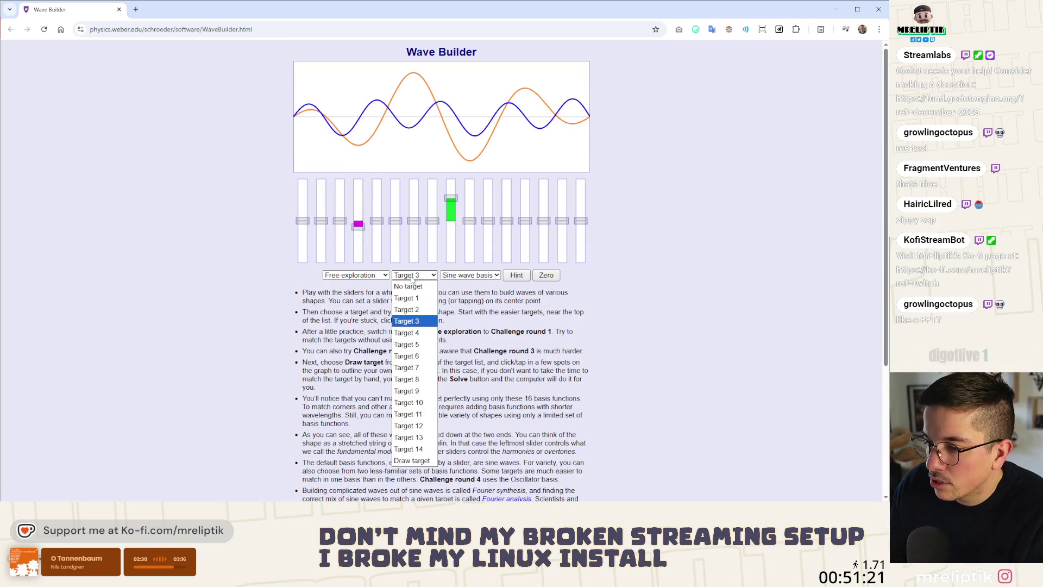
left_click(415, 286)
left_click(421, 276)
left_click(425, 300)
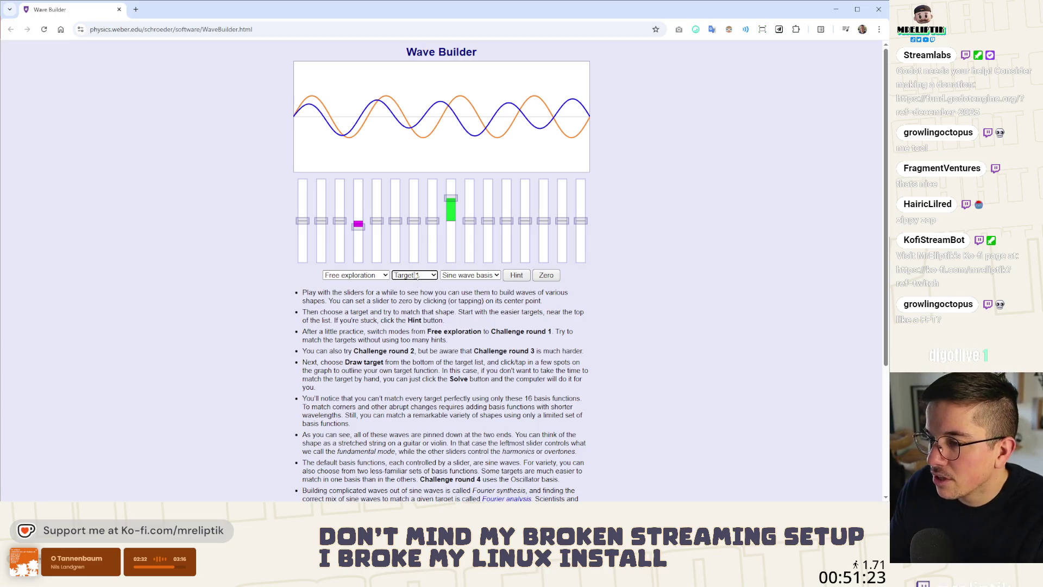